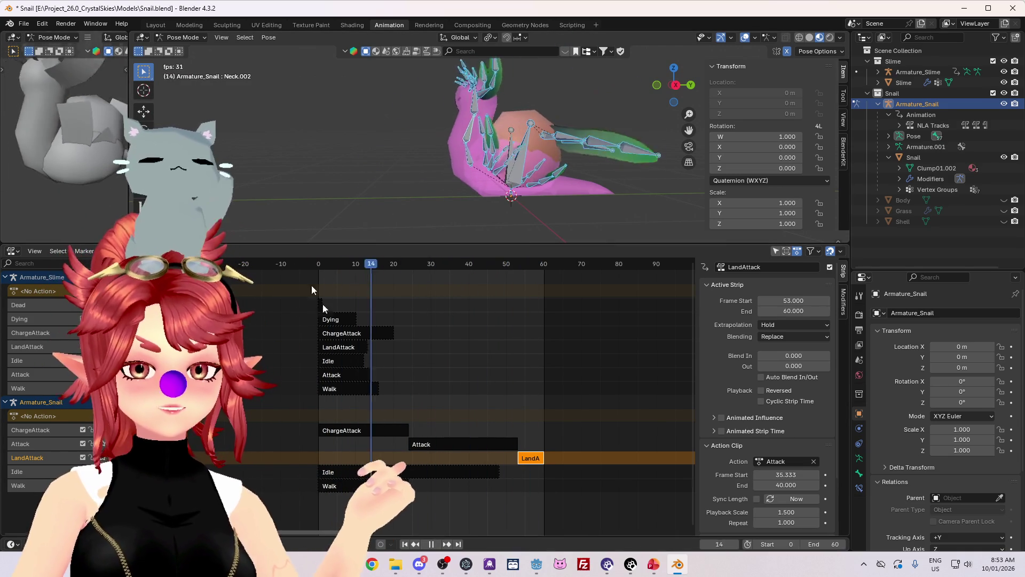
Stop the attack preview at frame 42 and launch Paint from the Start menu search.
key("space")
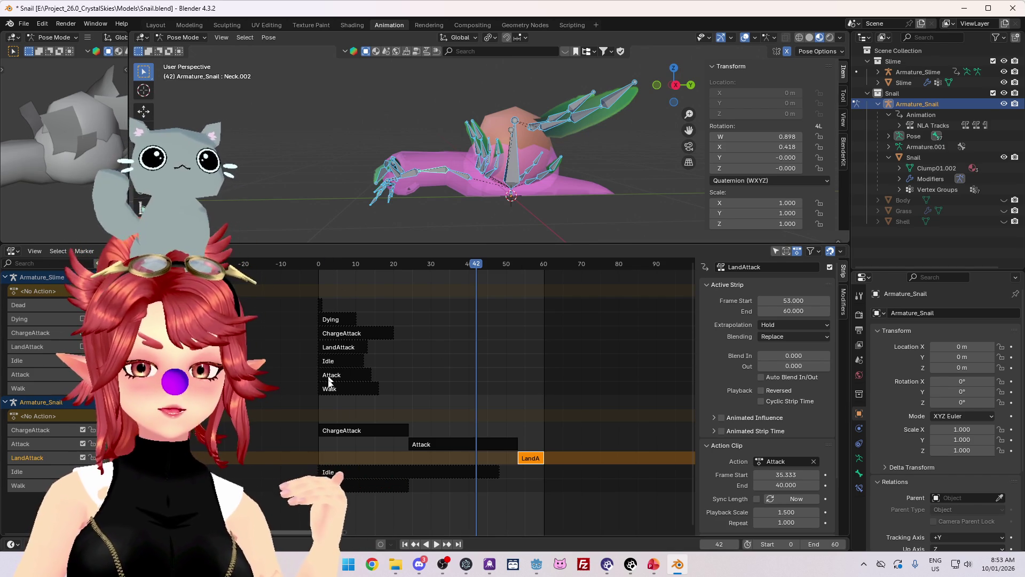
left_click(350, 568)
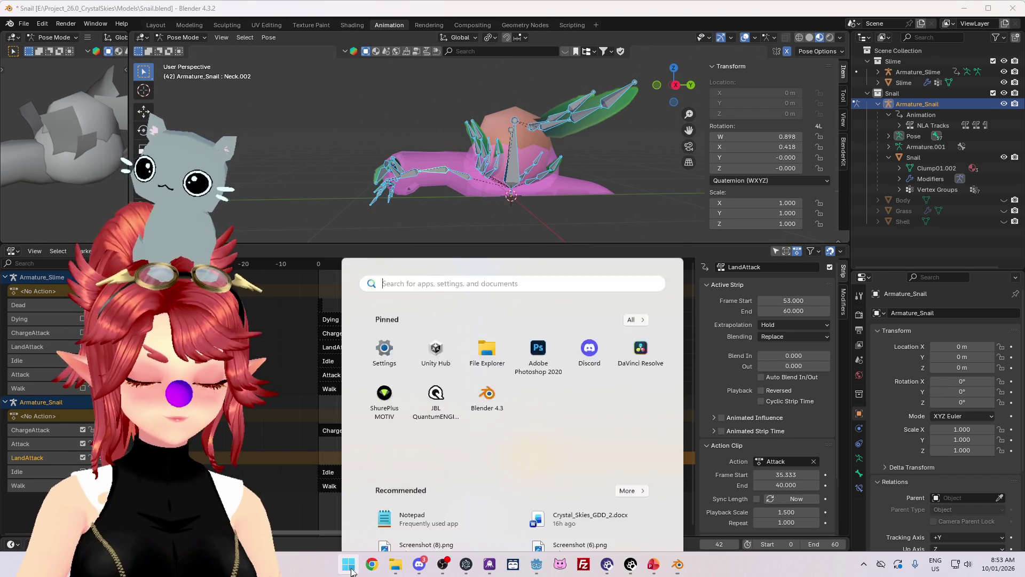
type("pain")
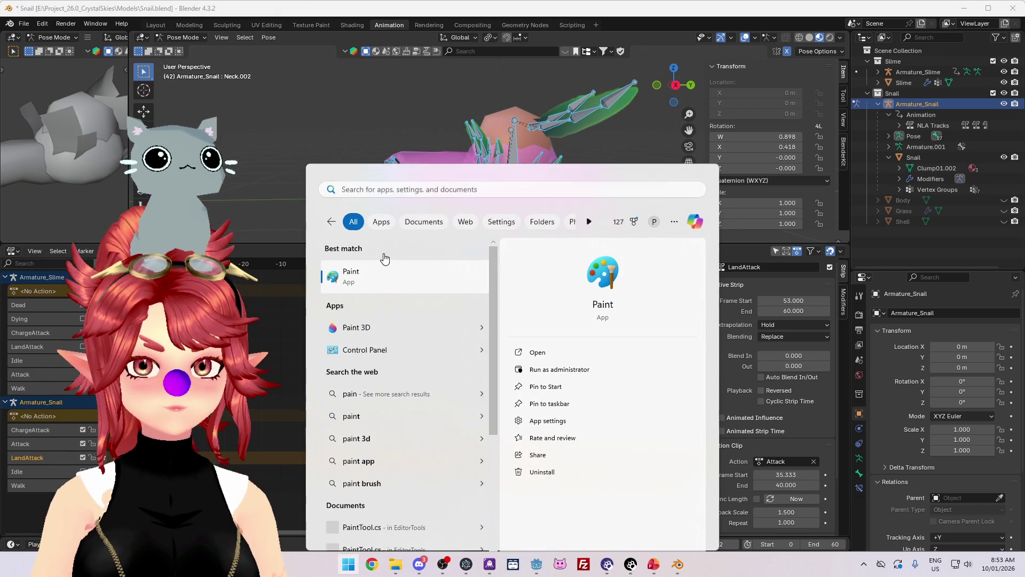
left_click(384, 258)
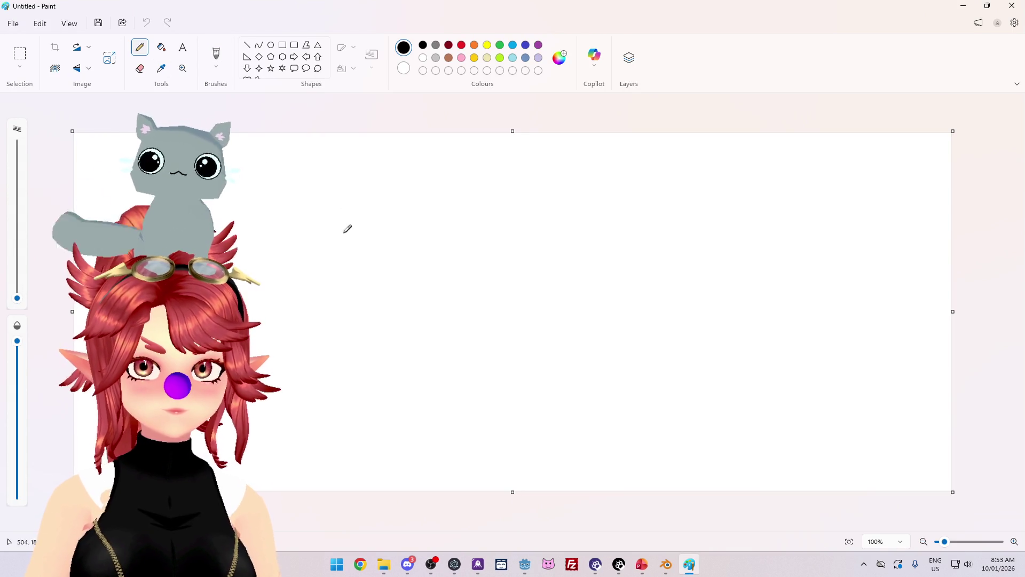
Sketch motion-graph axes with a rising, dipping, settling curve, then close Paint without saving.
left_click_drag(336, 338, 339, 455)
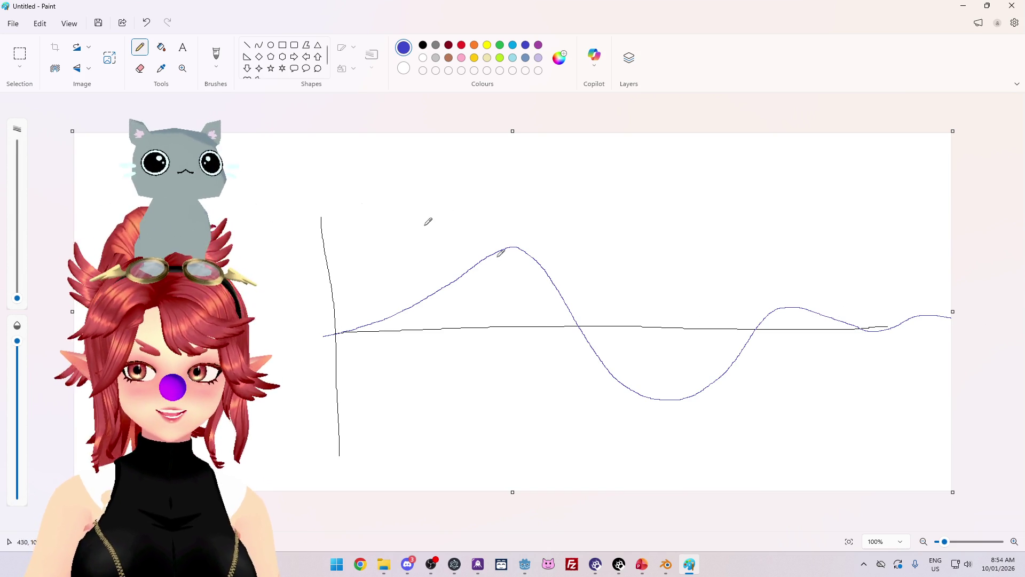
left_click(1012, 9)
left_click(520, 304)
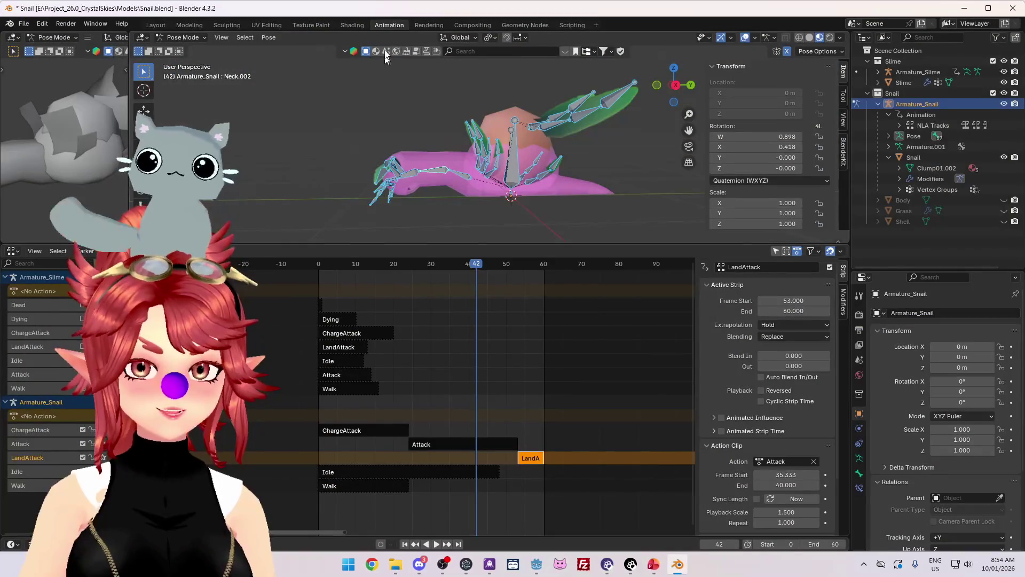
left_click(318, 267)
key("space")
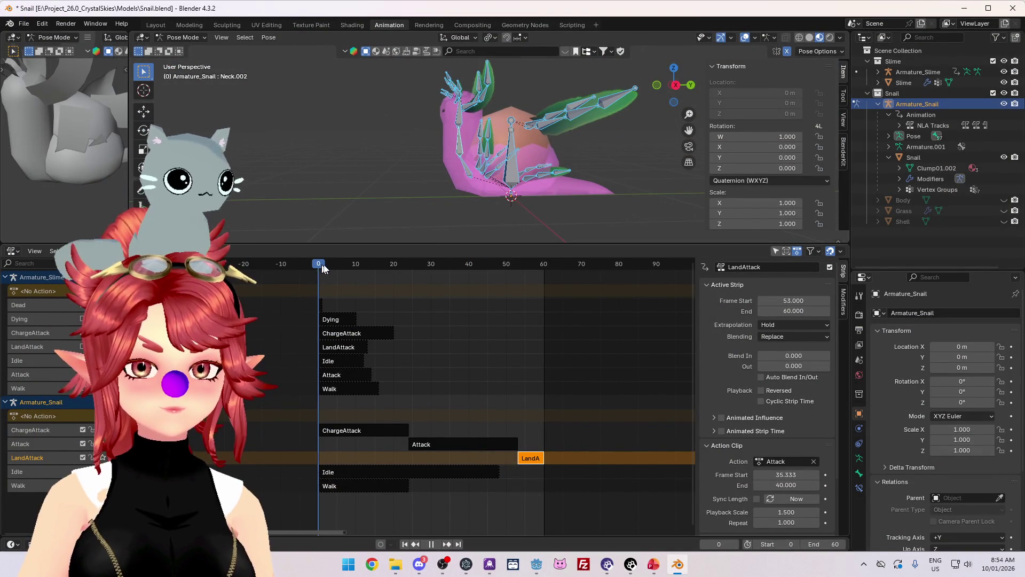
left_click_drag(322, 267, 492, 279)
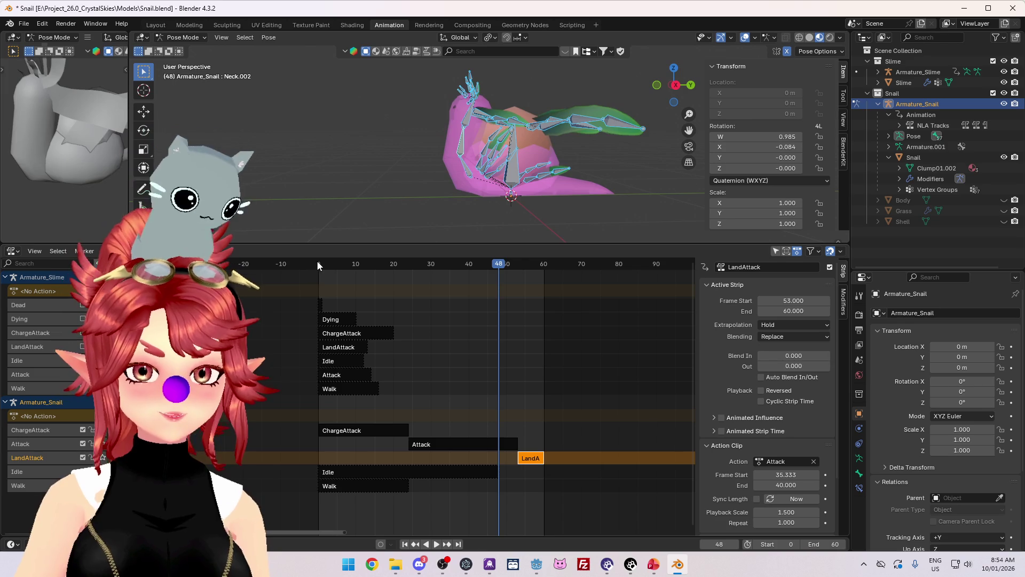
left_click_drag(317, 265, 358, 268)
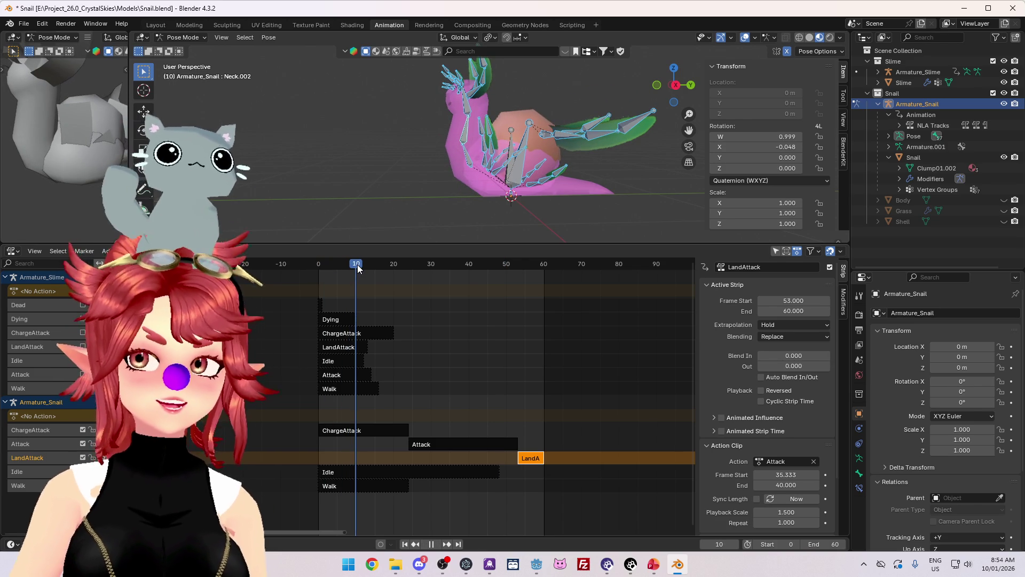
left_click_drag(357, 268, 444, 268)
left_click(320, 262)
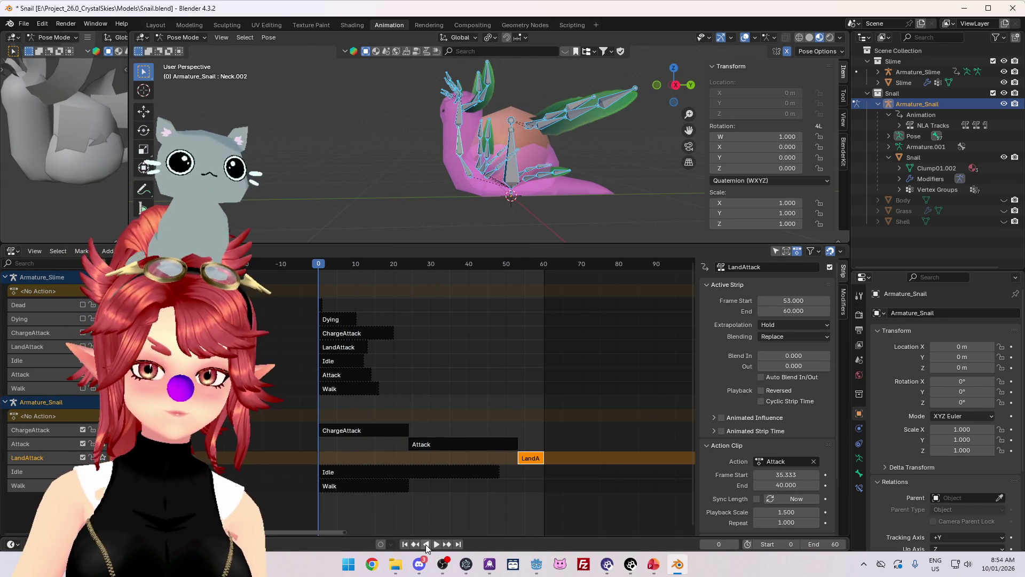
left_click(438, 546)
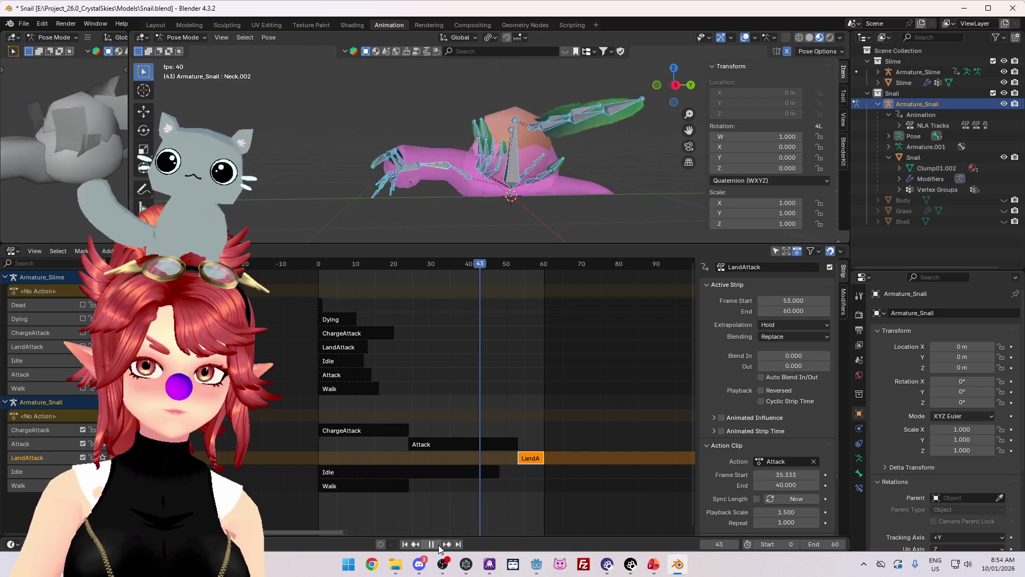
left_click(433, 545)
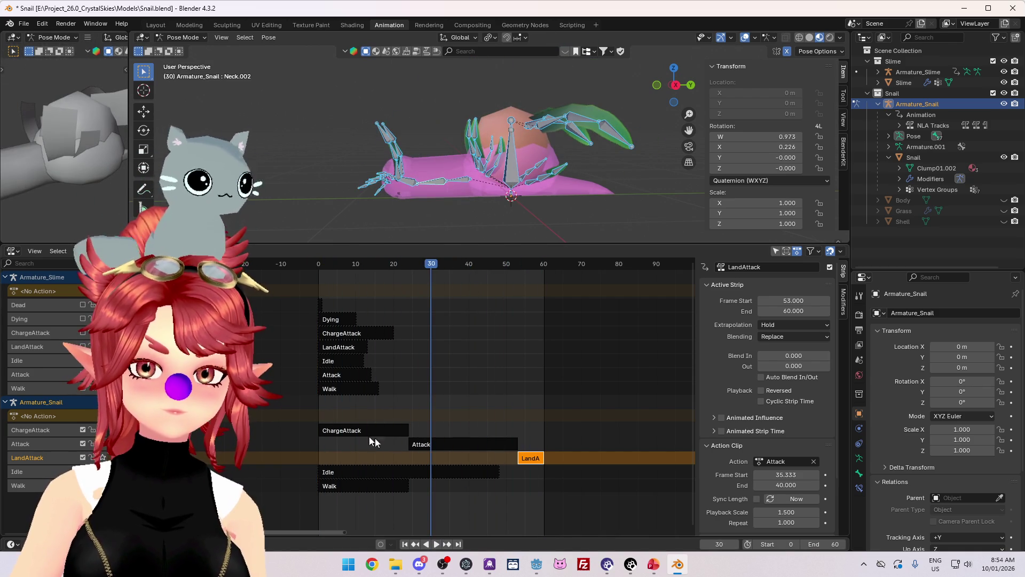
left_click(441, 450)
Tweak the Attack strip's action and show its bone keyframes in the Action Editor.
right_click(441, 450)
left_click(413, 402)
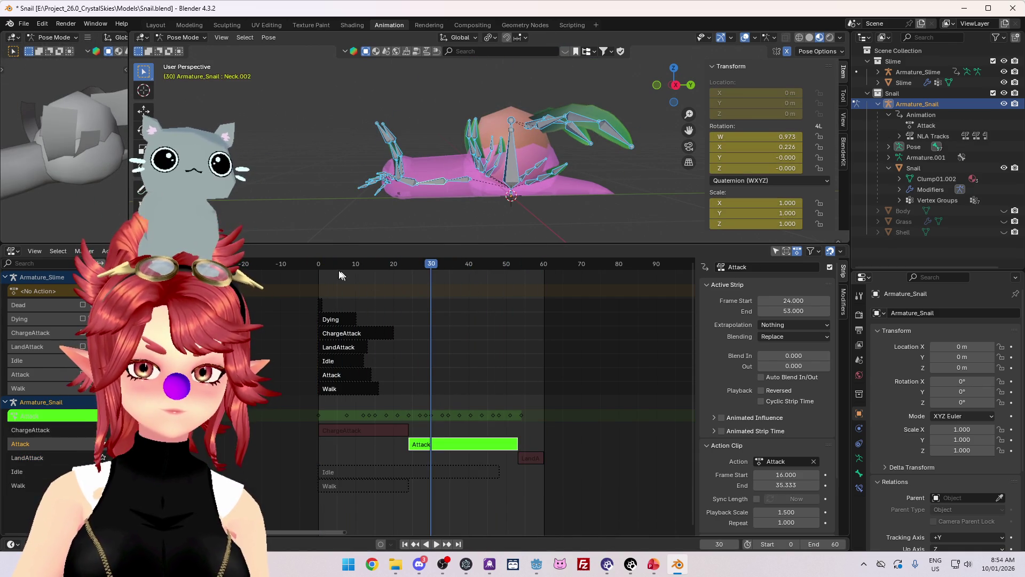
left_click(10, 251)
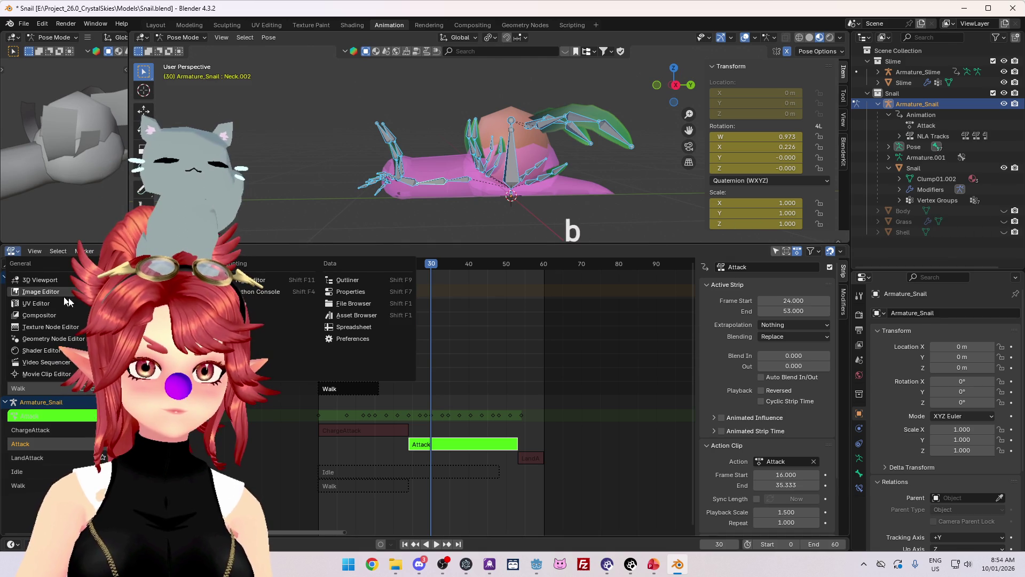
left_click(142, 280)
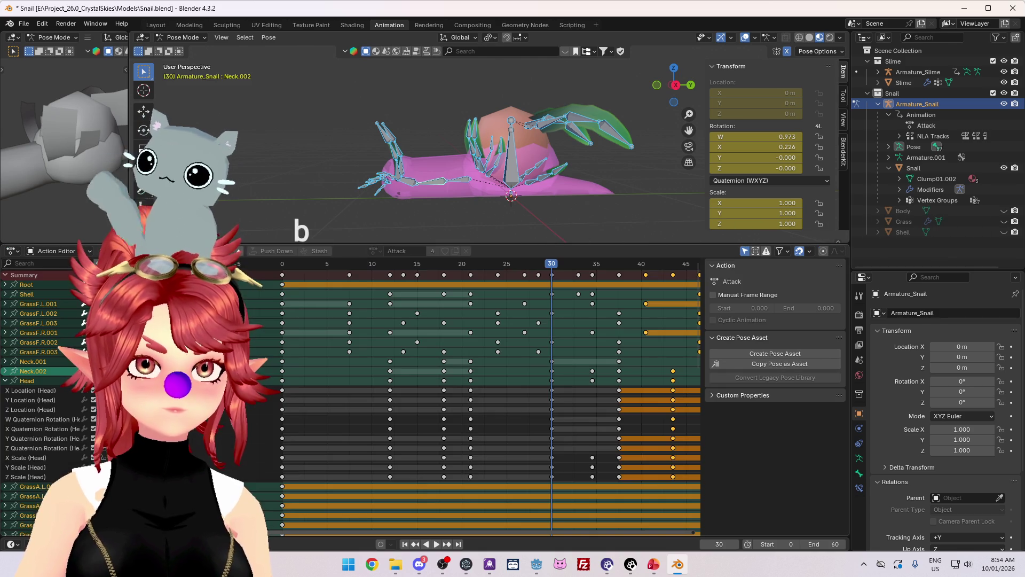
Play and scrub the Attack action between frames 8 and 30 to check its timing.
left_click(379, 264)
key("space")
left_click_drag(408, 265, 336, 270)
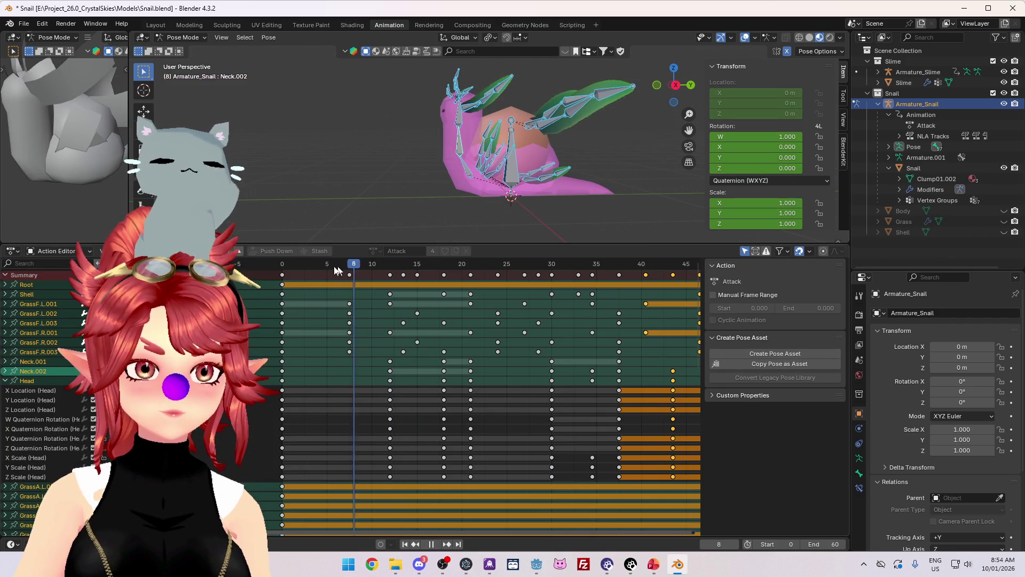
key("space")
left_click(383, 194)
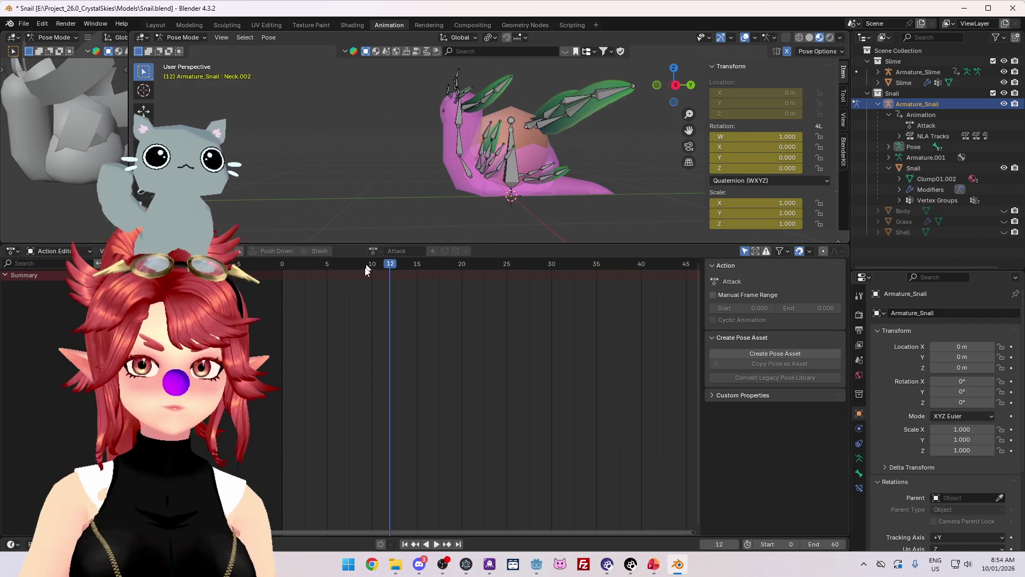
key("ctrl+z")
mouse_move(338, 267)
left_mouse_down()
mouse_move(565, 280)
mouse_move(389, 283)
mouse_move(417, 282)
left_mouse_up()
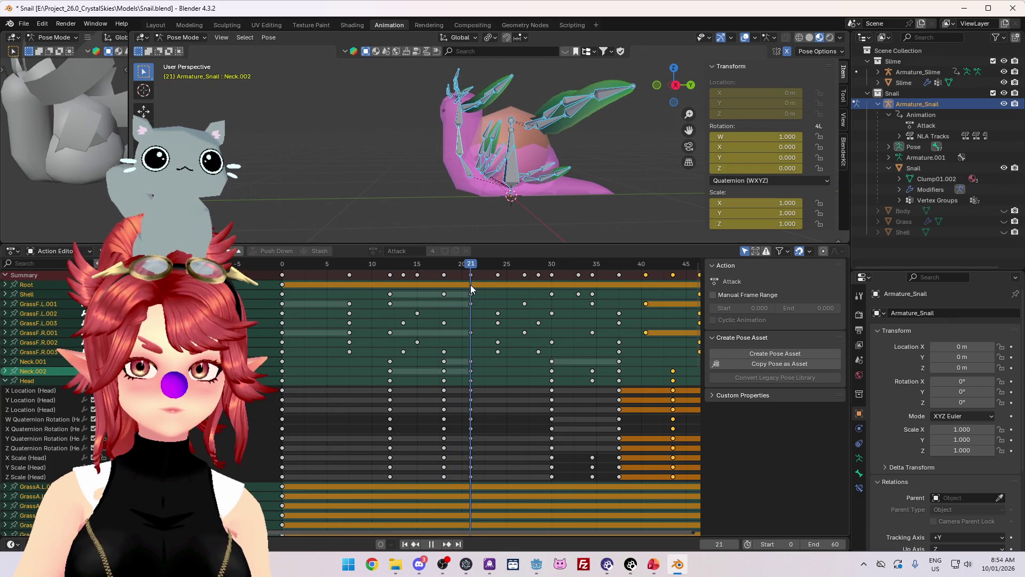
mouse_move(491, 286)
left_mouse_down()
mouse_move(525, 287)
mouse_move(473, 289)
mouse_move(532, 297)
left_mouse_up()
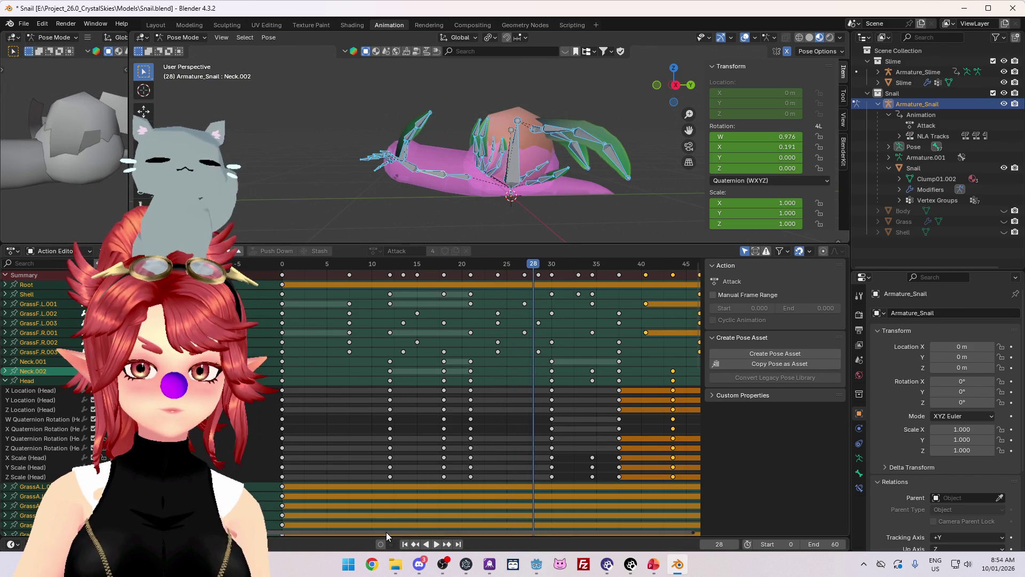
scroll(386, 532, "down", 3, "ctrl")
Select the Attack keys from frame 27 to 54 and shift them slightly later.
mouse_move(447, 264)
left_mouse_down()
mouse_move(349, 266)
mouse_move(439, 275)
left_mouse_up()
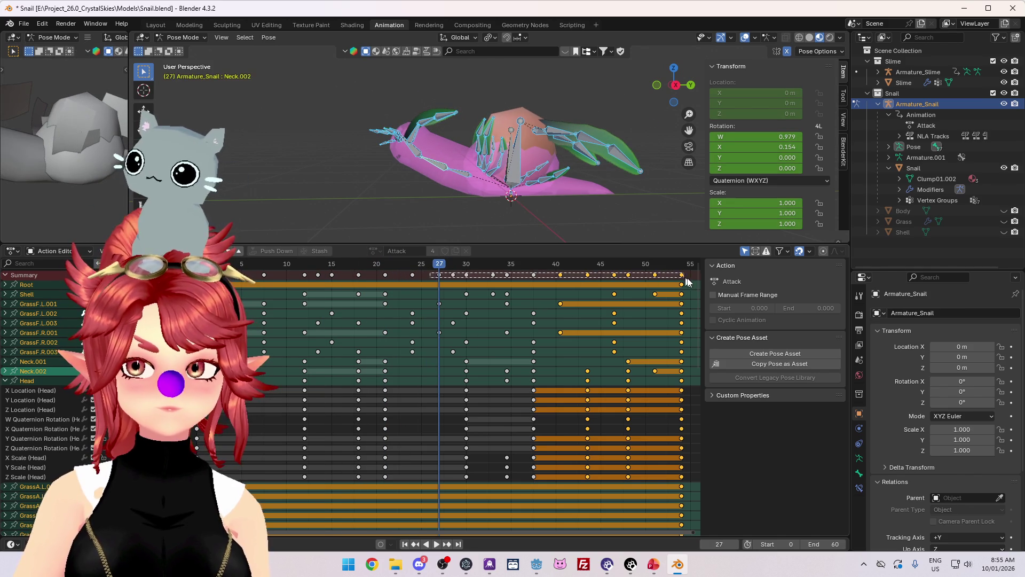
mouse_move(687, 282)
left_mouse_down()
mouse_move(675, 282)
mouse_move(696, 275)
left_mouse_up()
mouse_move(439, 265)
left_mouse_down()
mouse_move(411, 267)
mouse_move(466, 270)
mouse_move(354, 267)
left_mouse_up()
Play and scrub the edited attack around frames 24–39 to check the strike poses.
key("space")
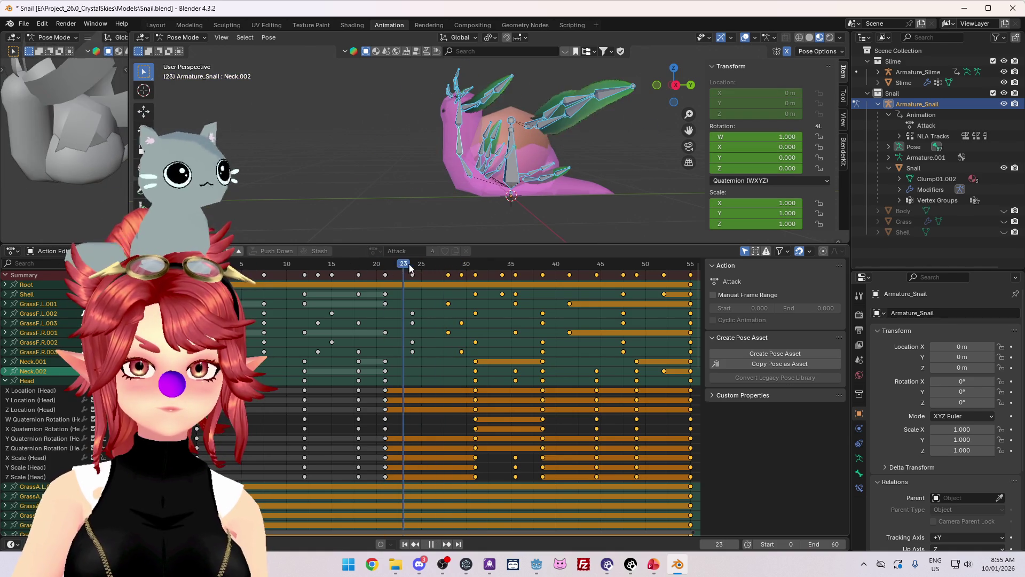
key("space")
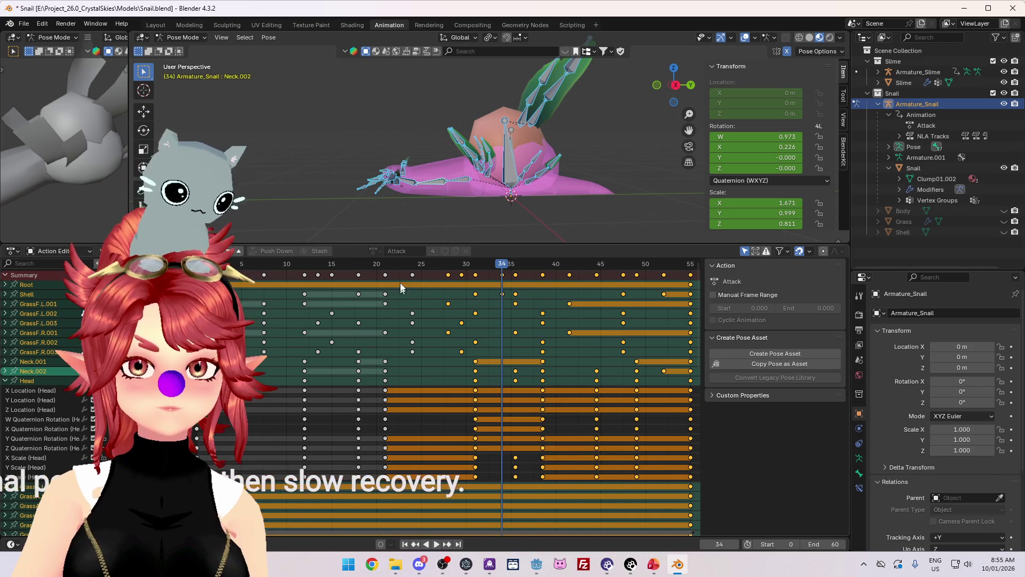
left_click_drag(401, 265, 511, 266)
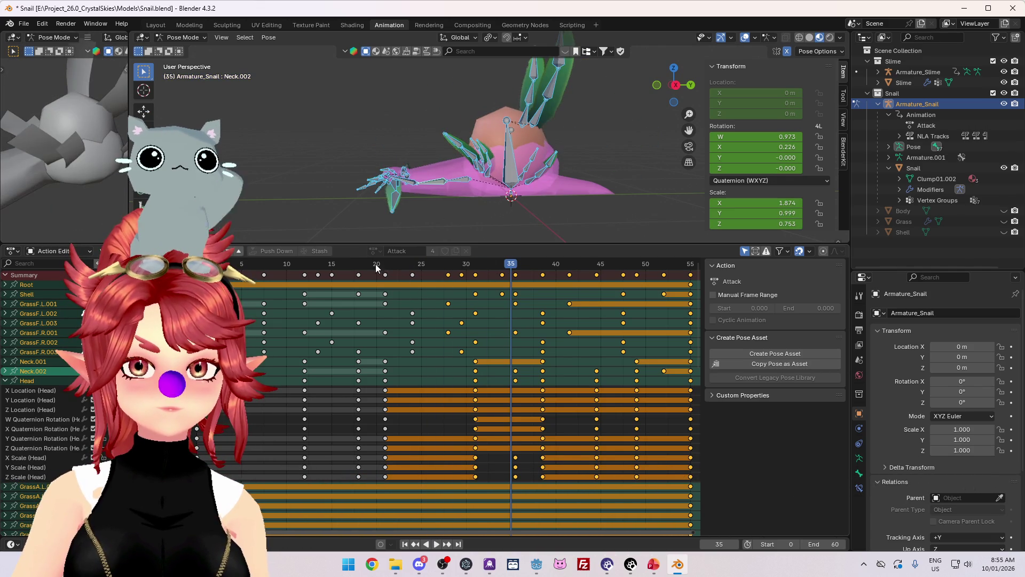
left_click_drag(377, 267, 535, 281)
key("space")
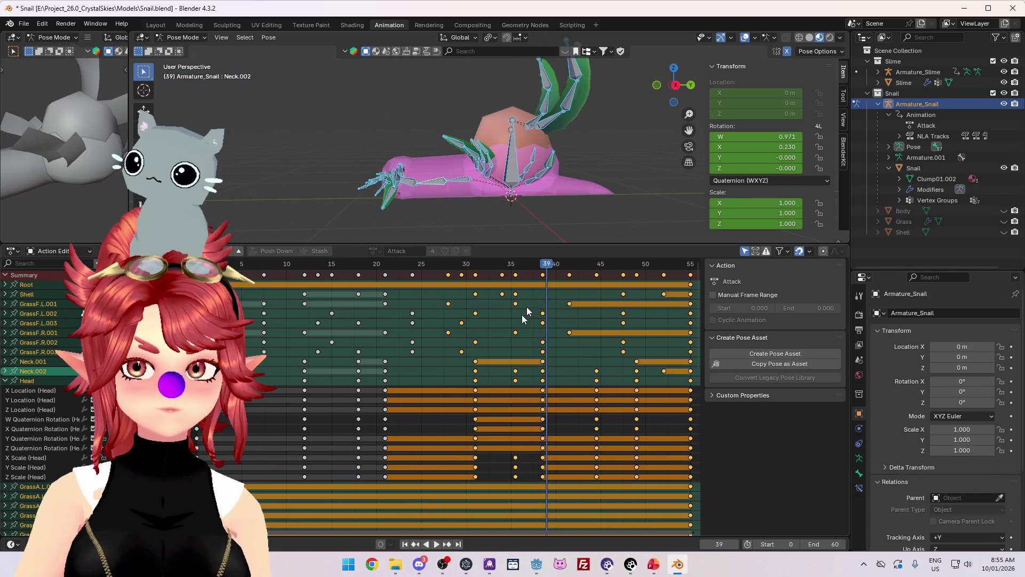
left_click_drag(319, 532, 373, 533)
left_click_drag(392, 267, 394, 268)
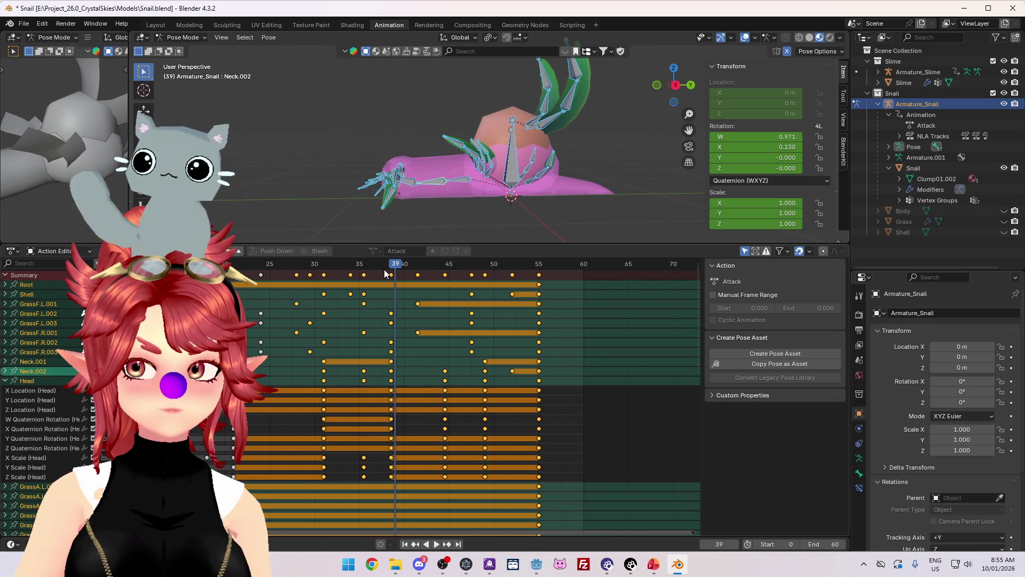
Return to the Nonlinear Animation editor and finish tweaking the Attack action.
left_click(13, 251)
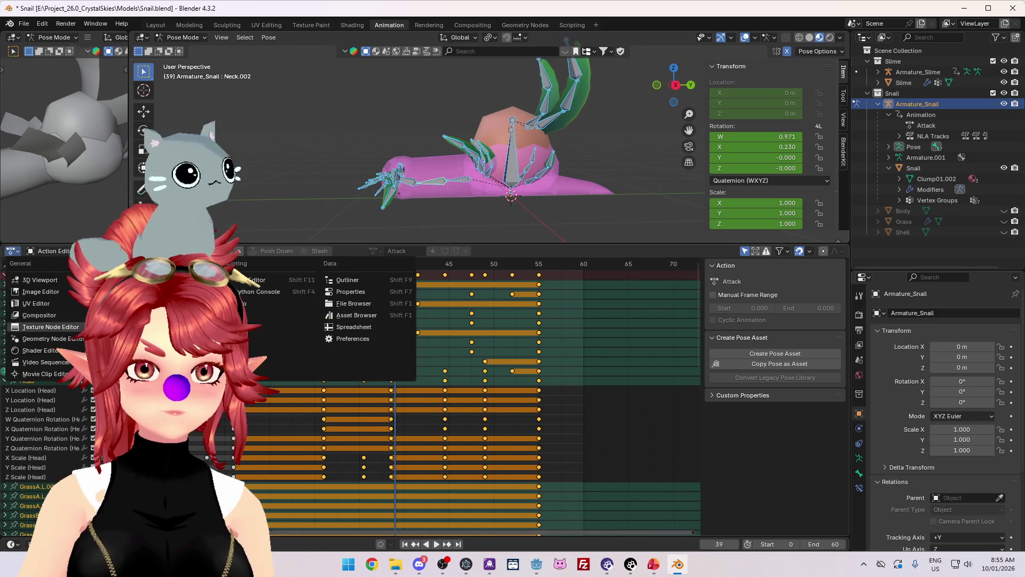
left_click(109, 295)
left_click(13, 250)
left_click(109, 318)
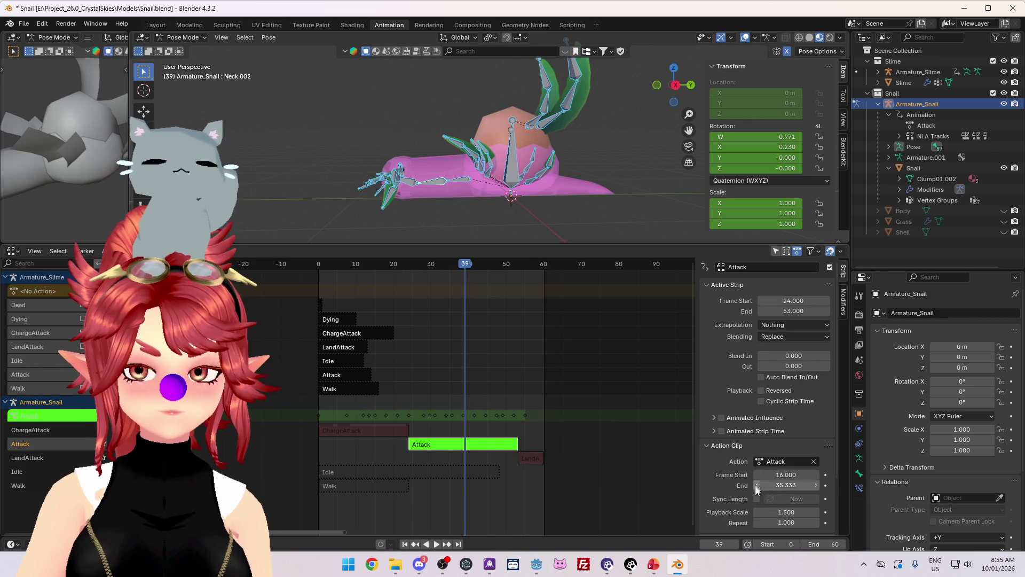
key("BackSpace")
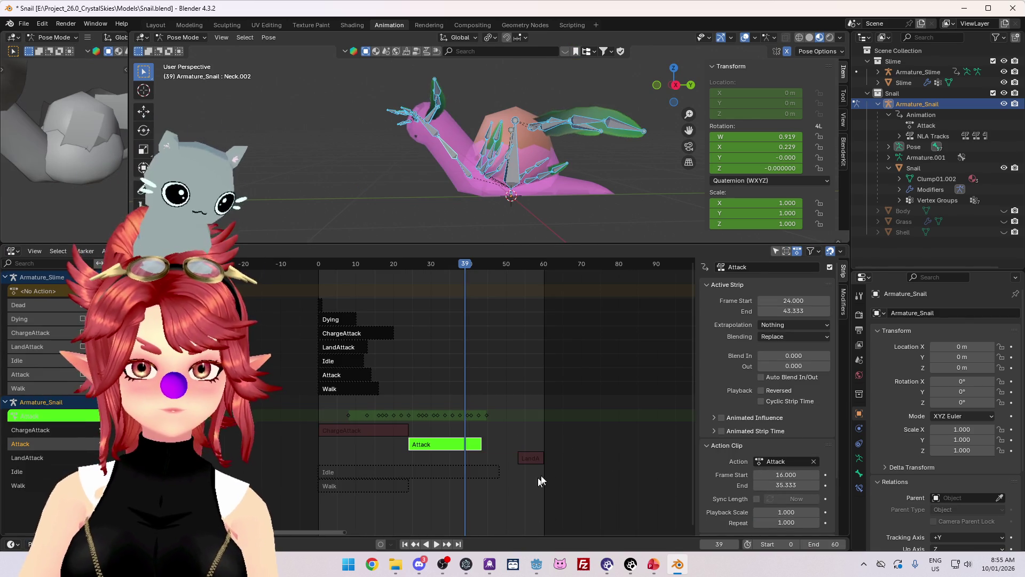
Slide Attack to follow ChargeAttack at frame 16 and LandAttack to start at frame 35.
left_click(531, 458)
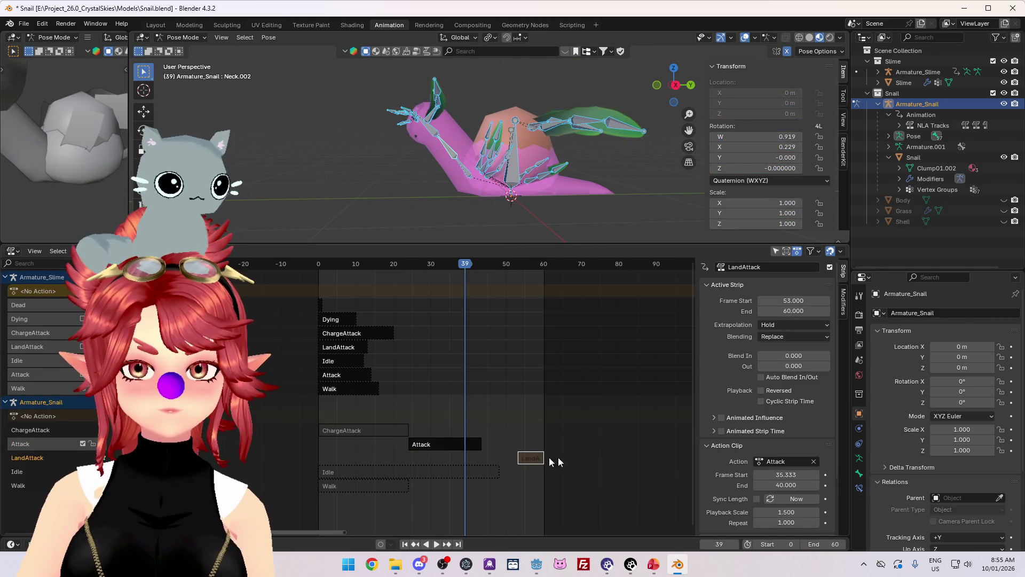
left_click(379, 432)
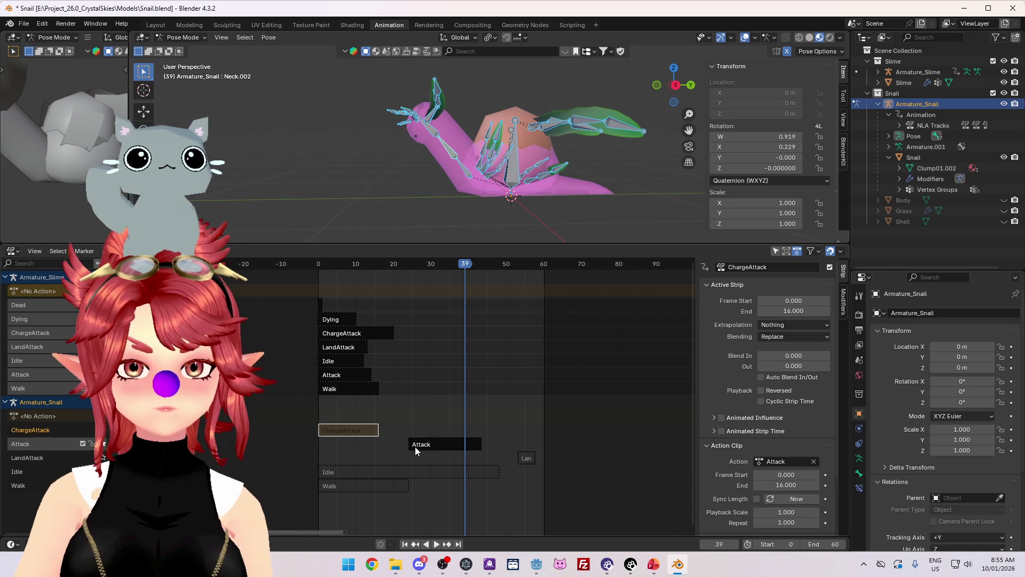
left_click_drag(415, 446, 381, 445)
left_click_drag(530, 459, 457, 458)
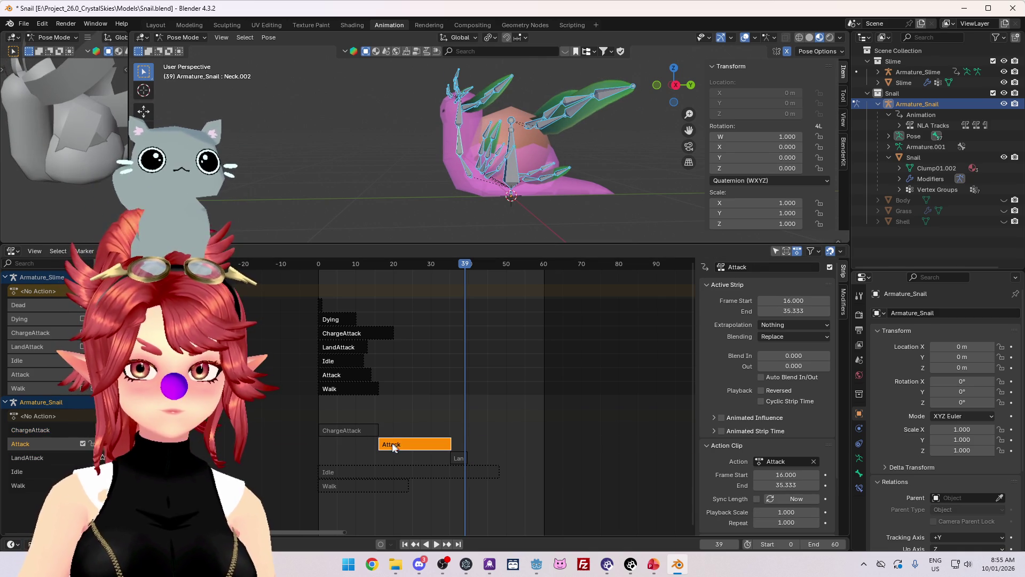
right_click(392, 448)
Re-enter tweak mode on Attack, play it in the Action Editor and frame keys 16–44.
left_click(343, 395)
left_click(13, 252)
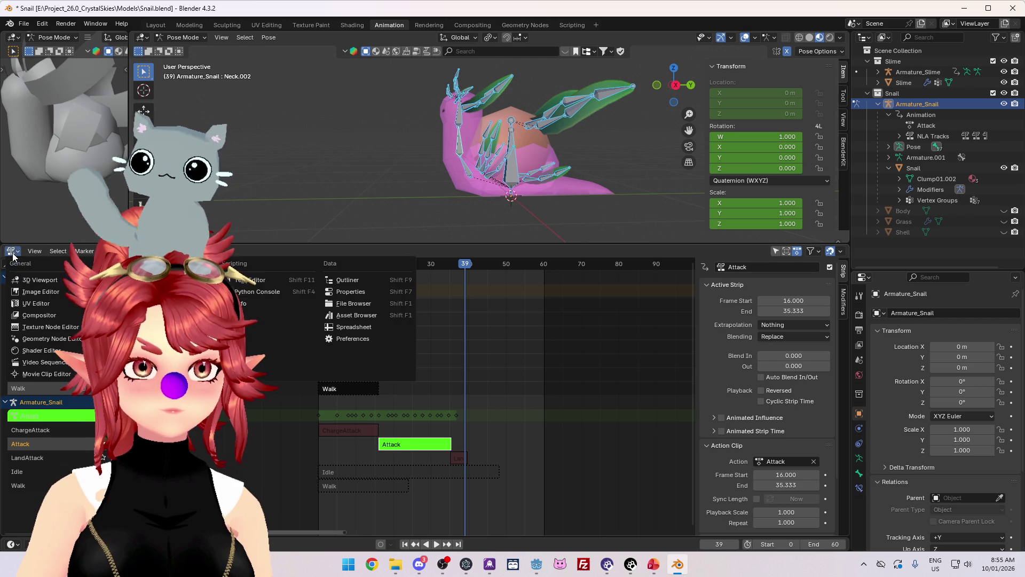
left_click(147, 280)
key("space")
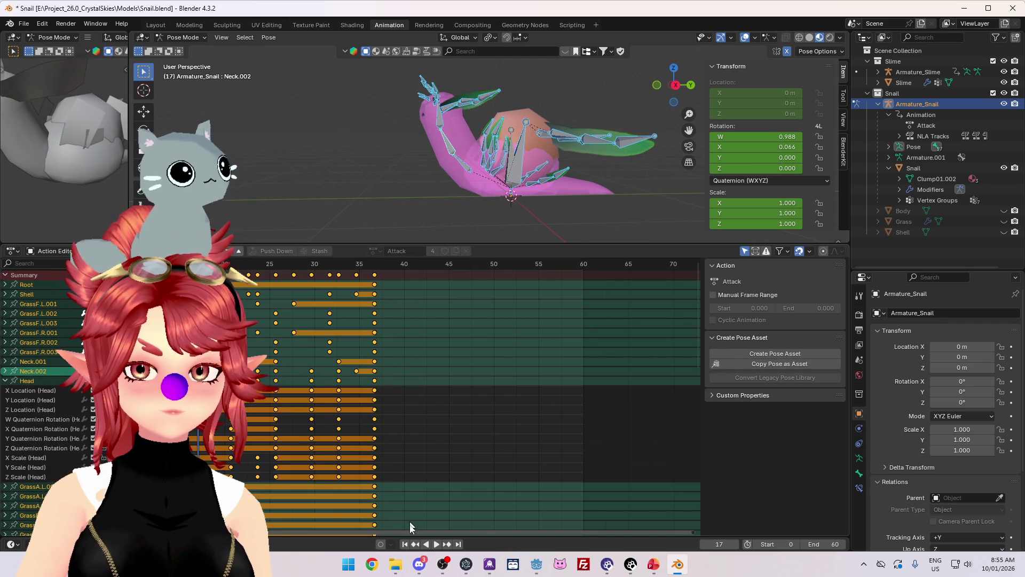
left_click_drag(406, 530, 302, 529)
key("Left")
key("Left")
key("Left")
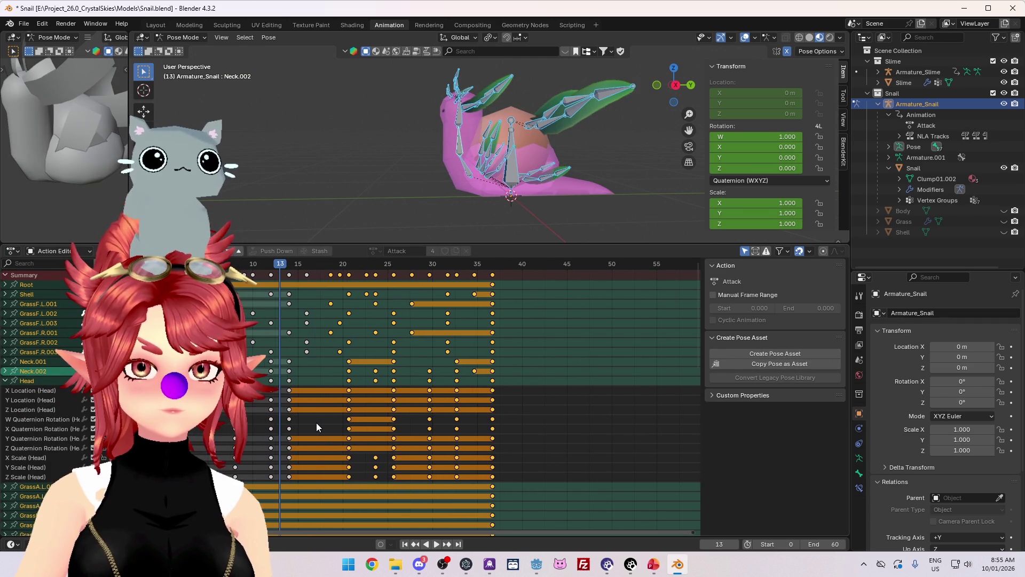
key("Left")
key("Left")
scroll(309, 418, "up", 3)
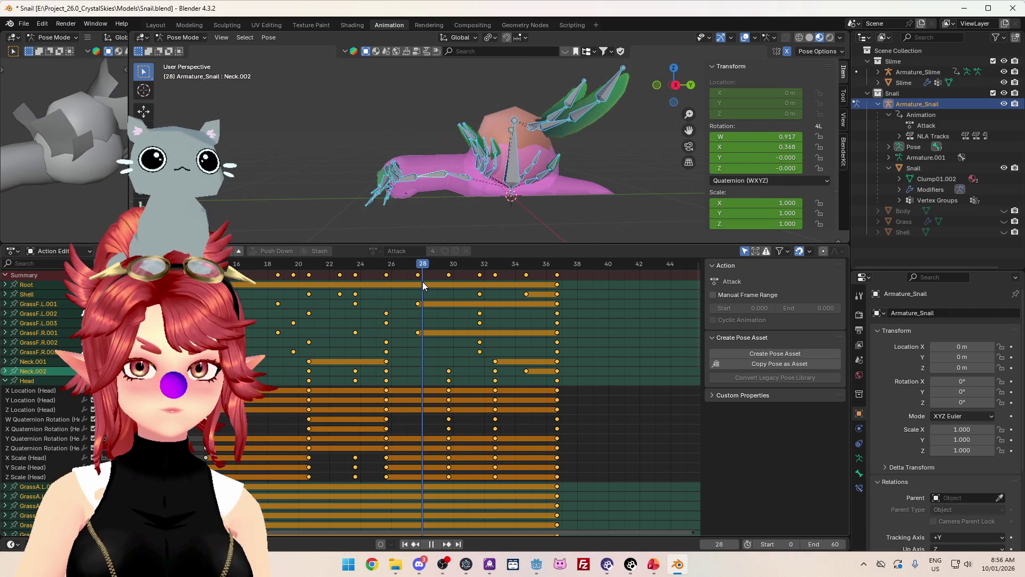
Shift the Attack keys from frame 28 onward one frame later.
left_click_drag(477, 289, 563, 296)
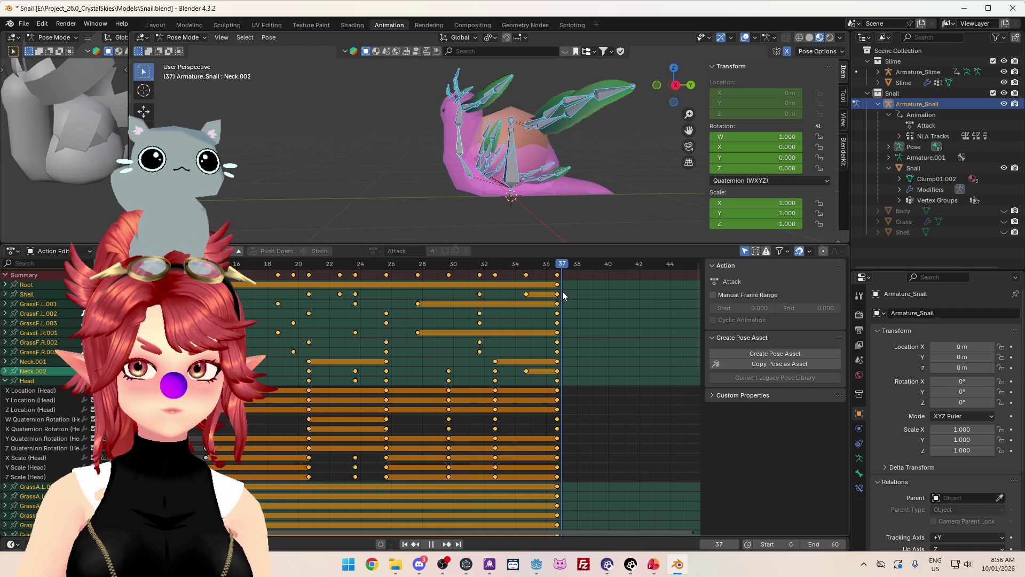
mouse_move(377, 272)
left_mouse_down()
mouse_move(421, 270)
mouse_move(334, 270)
mouse_move(419, 276)
left_mouse_up()
left_click(510, 282, "ctrl")
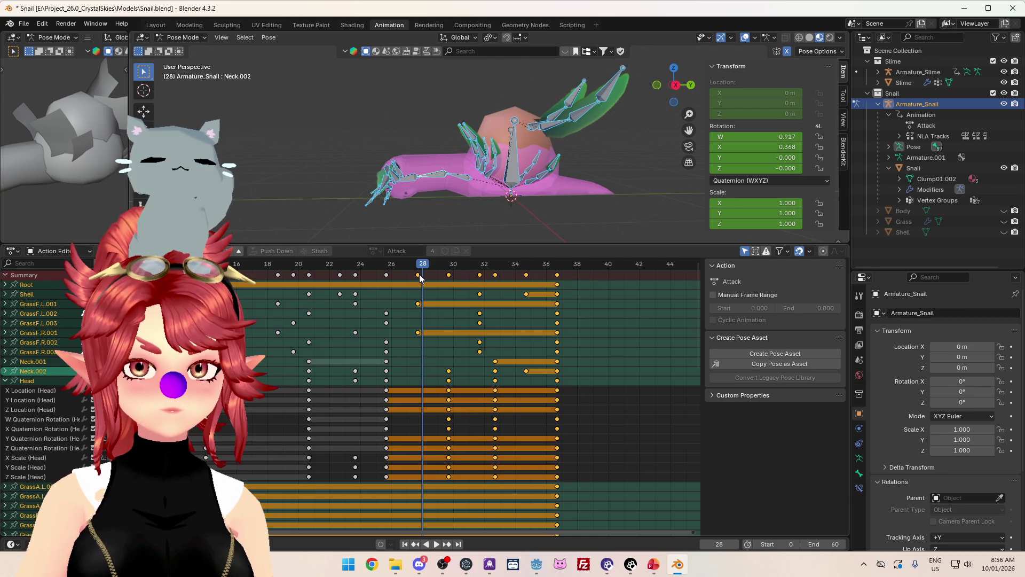
key("g")
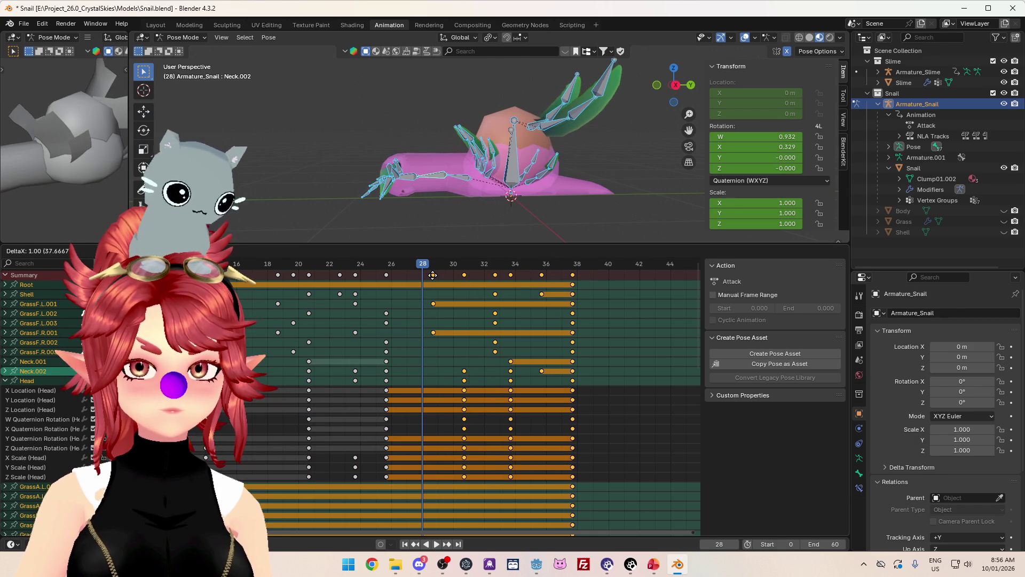
left_click(433, 275)
Push the frame 30–38 keys one more frame later and play to review timing.
left_click_drag(510, 282, 579, 283)
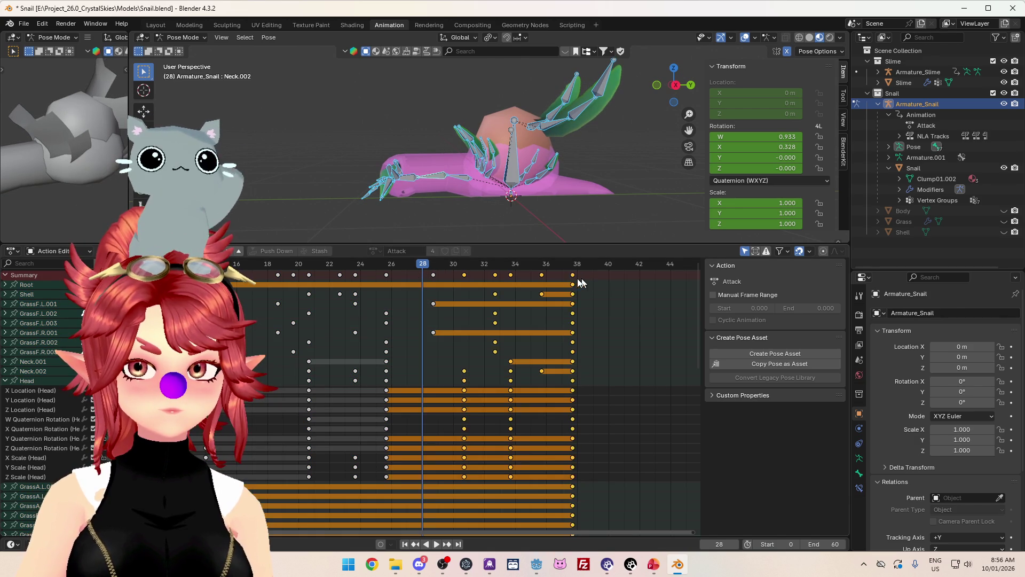
key("g")
left_click(588, 279)
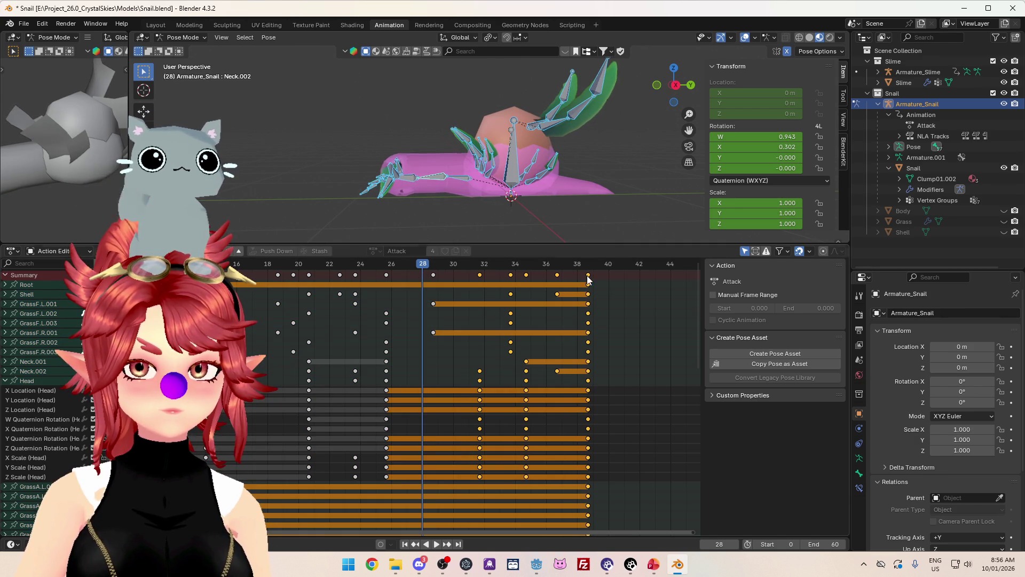
left_click(449, 280)
left_click(351, 264)
key("space")
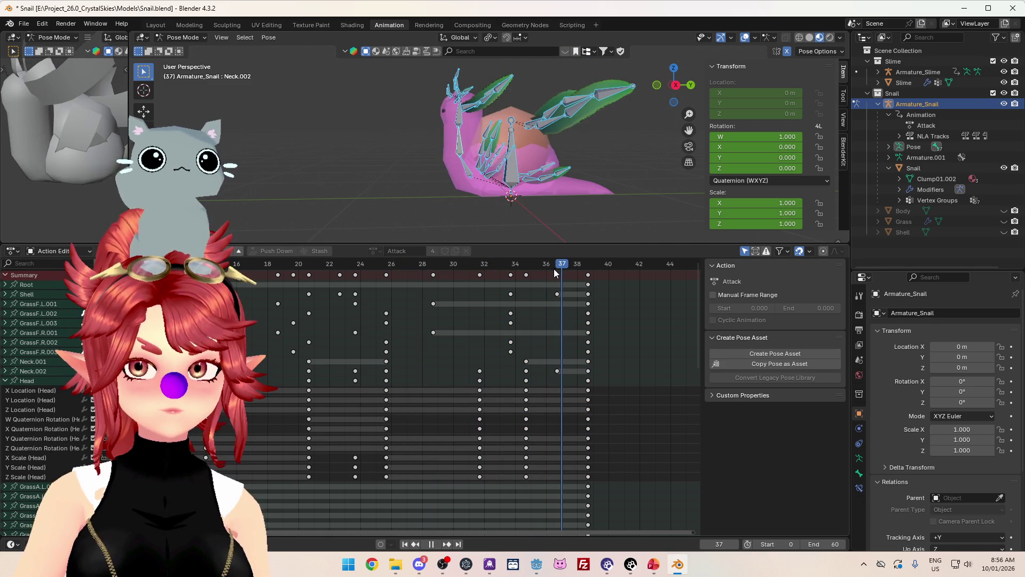
Move the final keyframe column to frame 40, delete the leftover frame-39 keys and replay.
left_click_drag(532, 277, 523, 279)
left_click(588, 275)
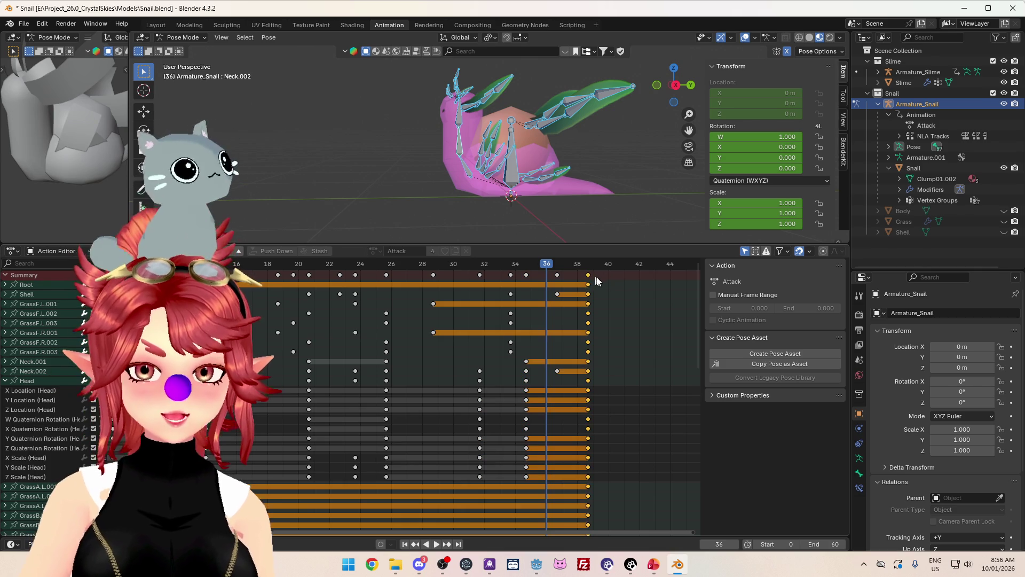
key("g")
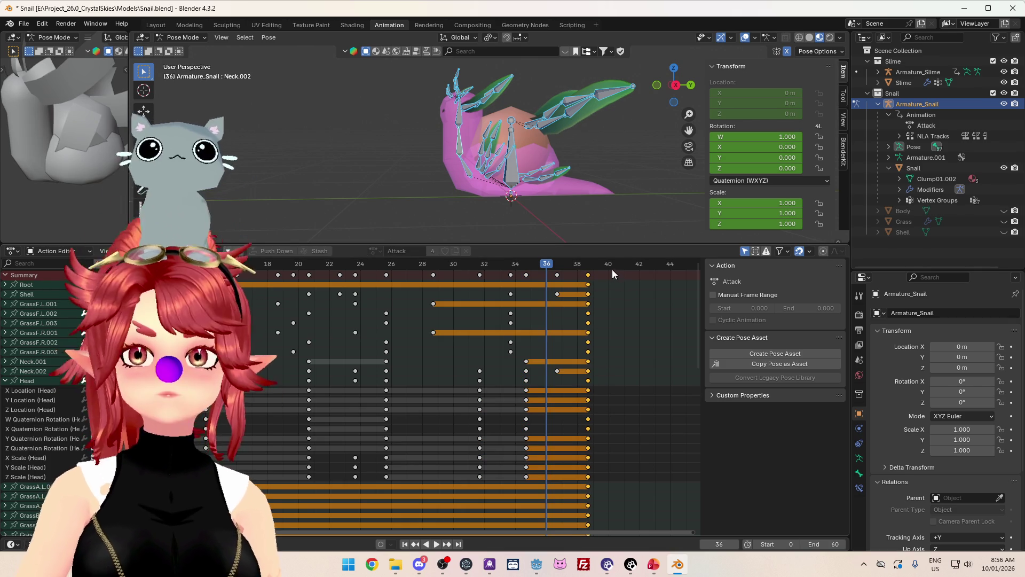
key("i")
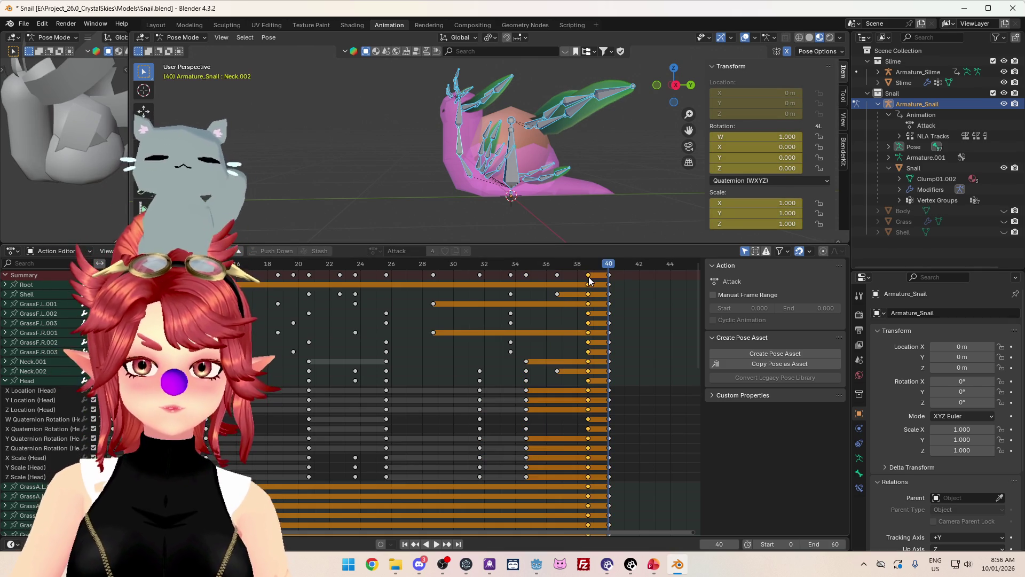
key("Delete")
key("space")
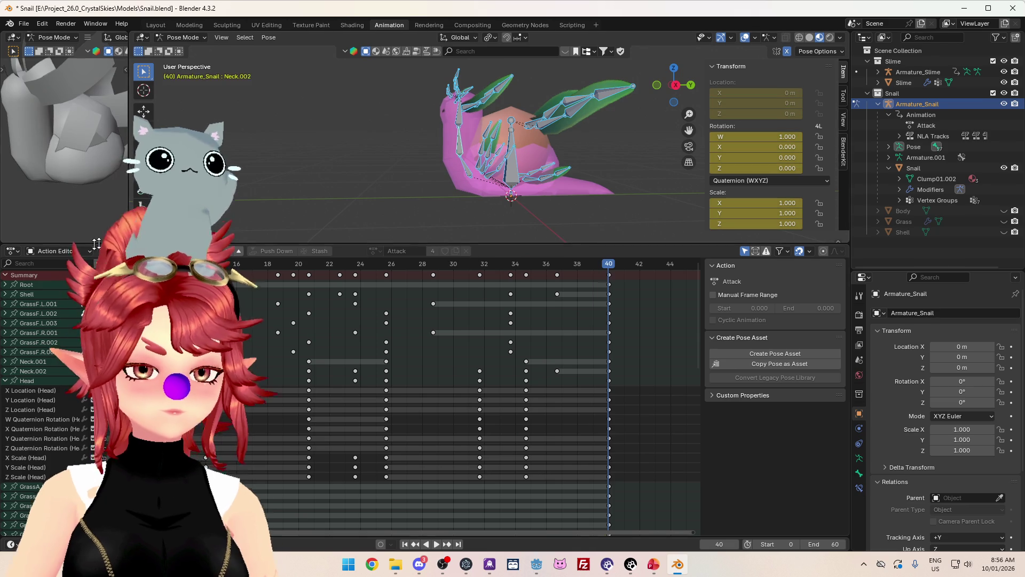
left_click(13, 251)
Exit tweak mode and set the Attack strip to start at frame 0 with clip end 40.
left_click(155, 326)
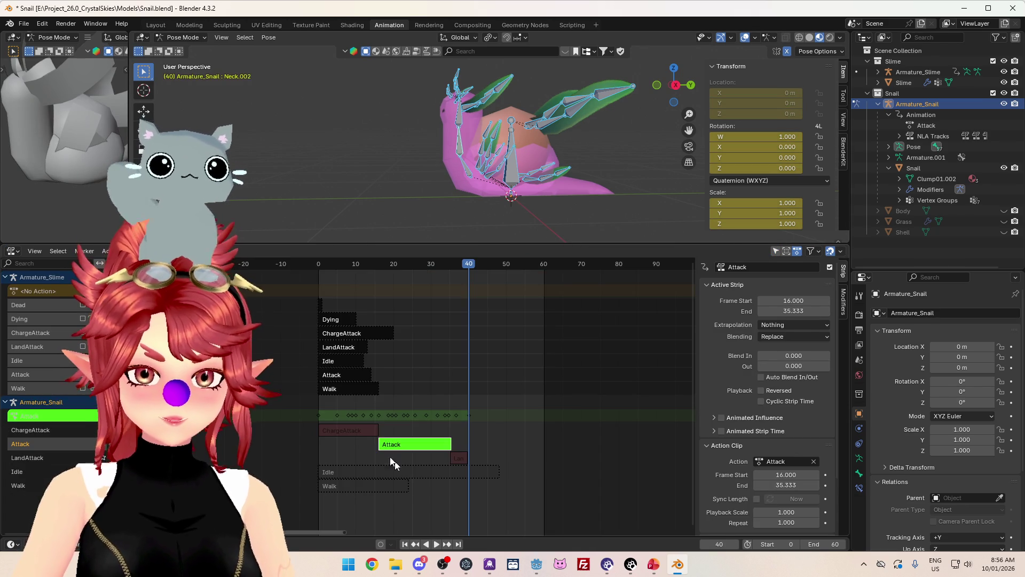
key("Tab")
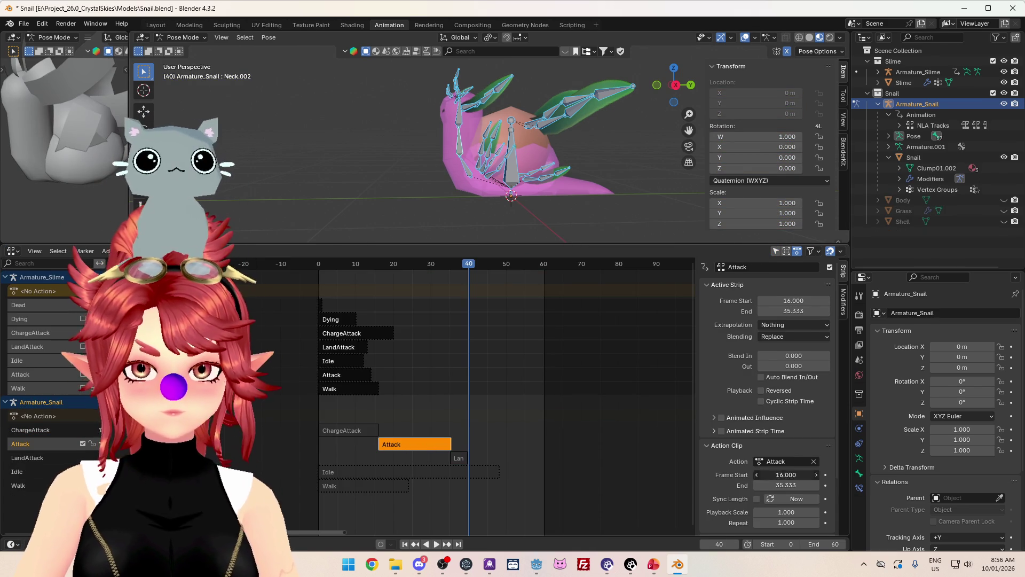
key("Return")
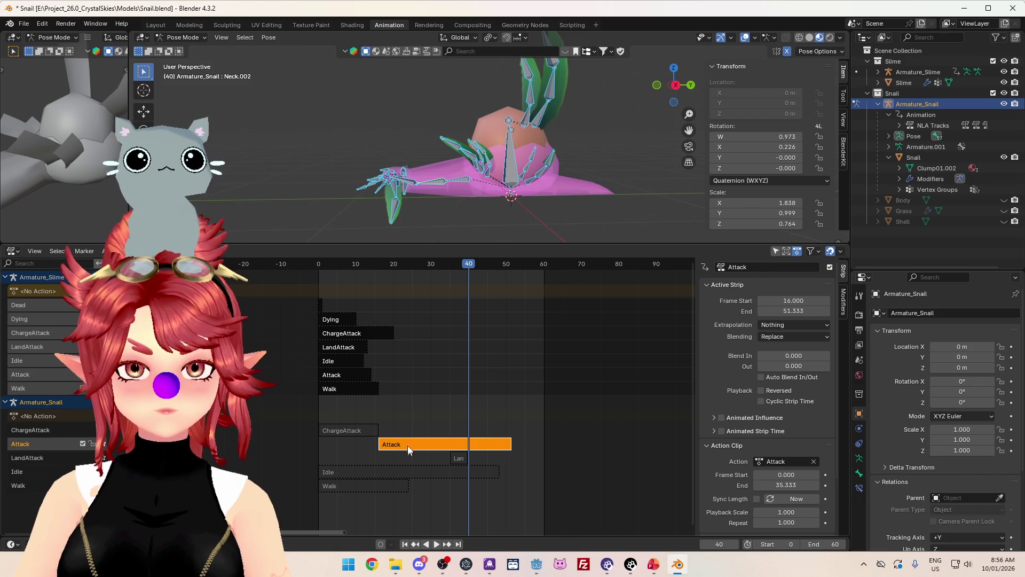
left_click_drag(412, 444, 345, 445)
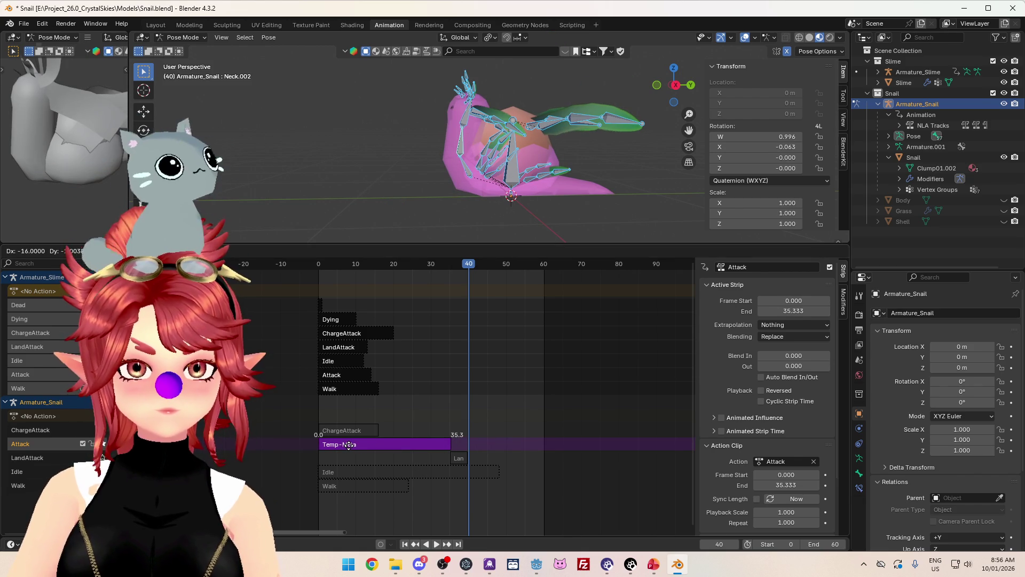
left_click_drag(349, 445, 348, 445)
left_click_drag(443, 447, 460, 444)
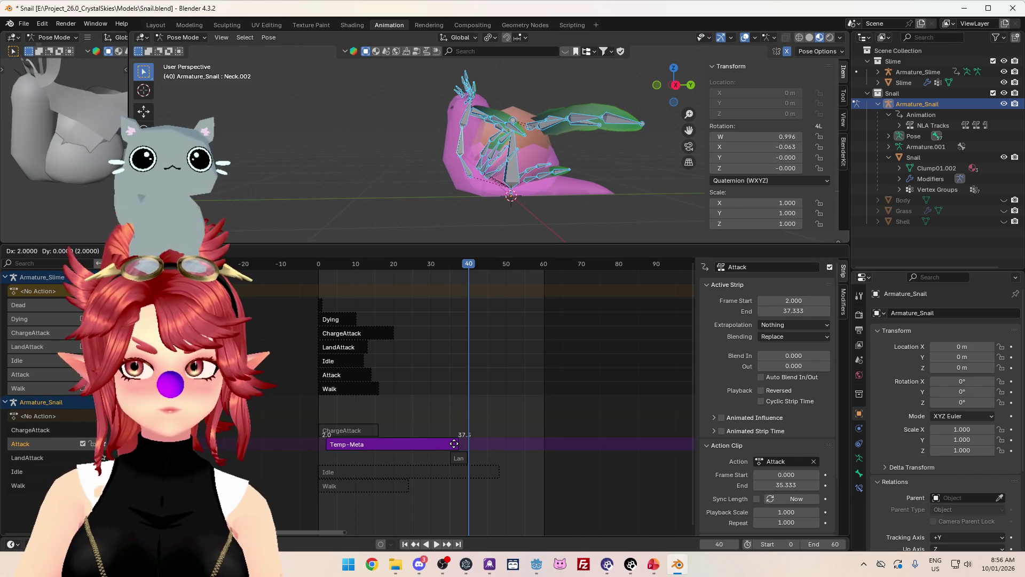
key("Escape")
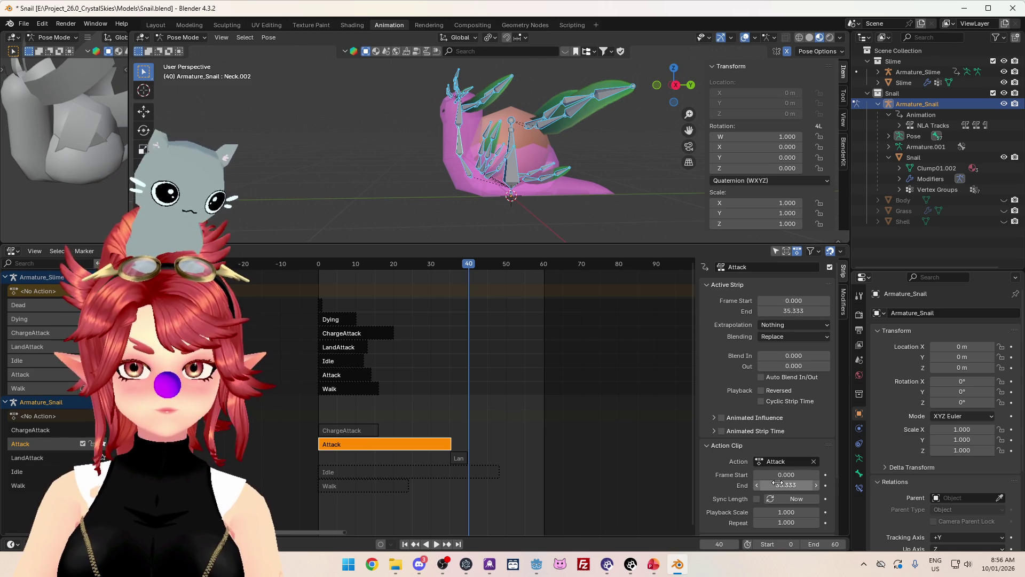
left_click(788, 485)
type("40")
key("Return")
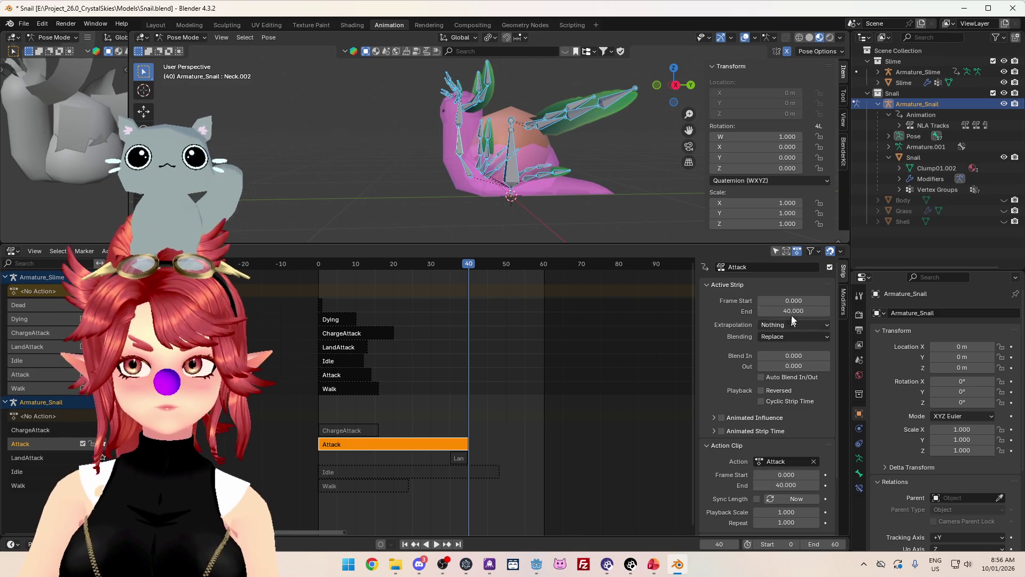
mouse_move(319, 264)
left_mouse_down()
mouse_move(447, 282)
mouse_move(305, 267)
mouse_move(453, 267)
left_mouse_up()
Reopen the Attack action in the Action Editor and check the pose at frame 23.
right_click(363, 446)
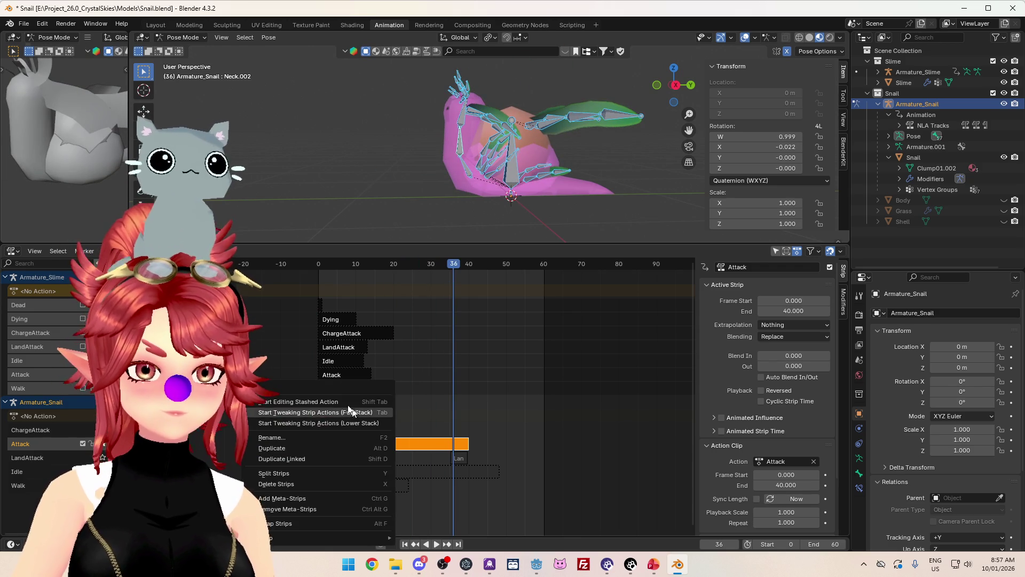
left_click(321, 400)
left_click(13, 255)
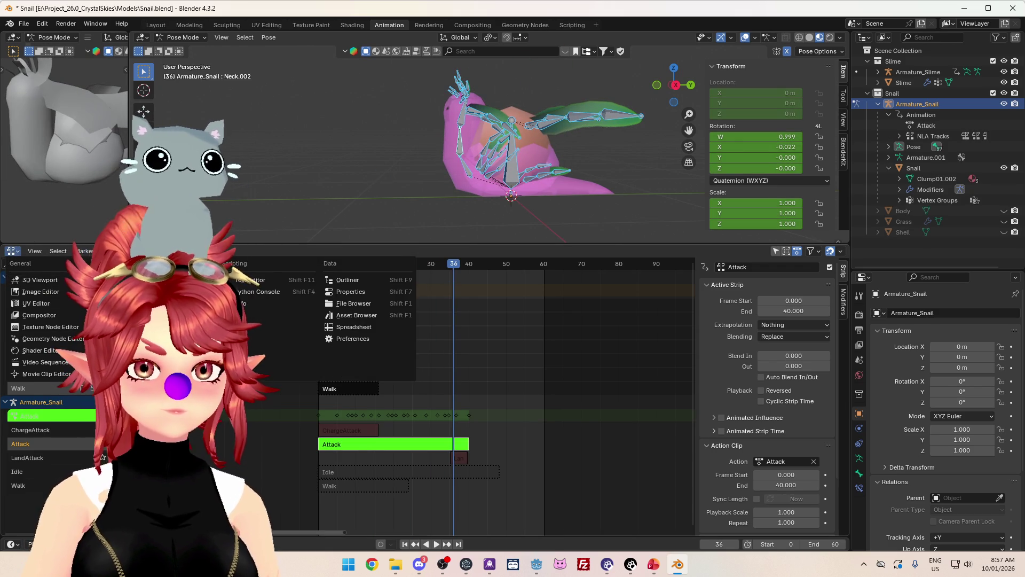
left_click(133, 280)
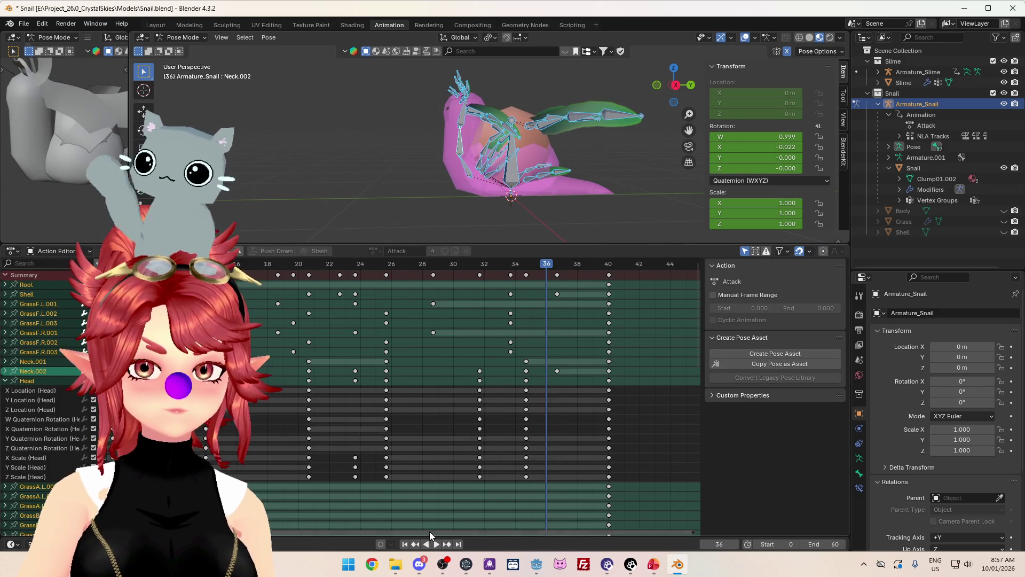
middle_click_drag(423, 395, 418, 396)
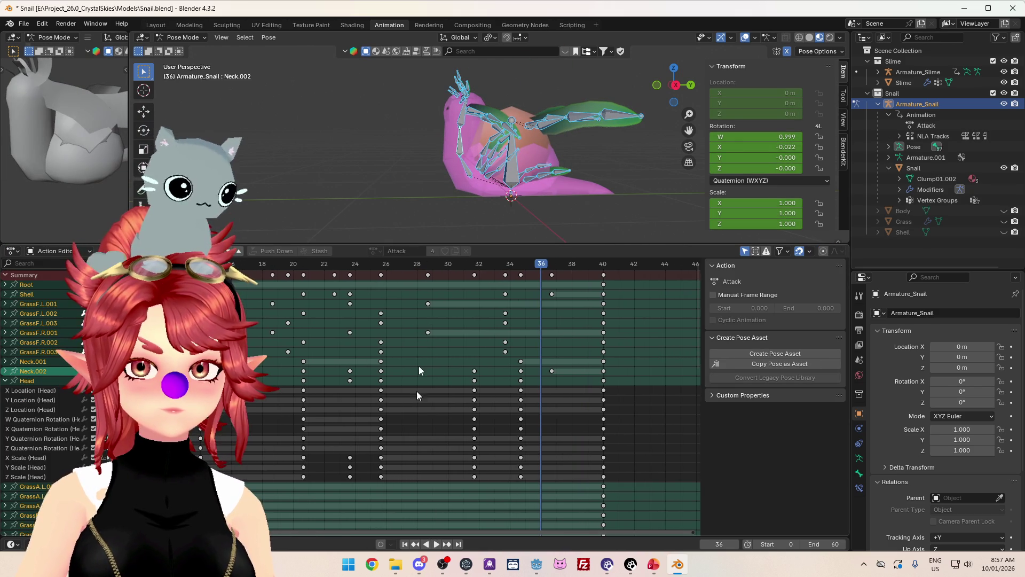
left_click(335, 261)
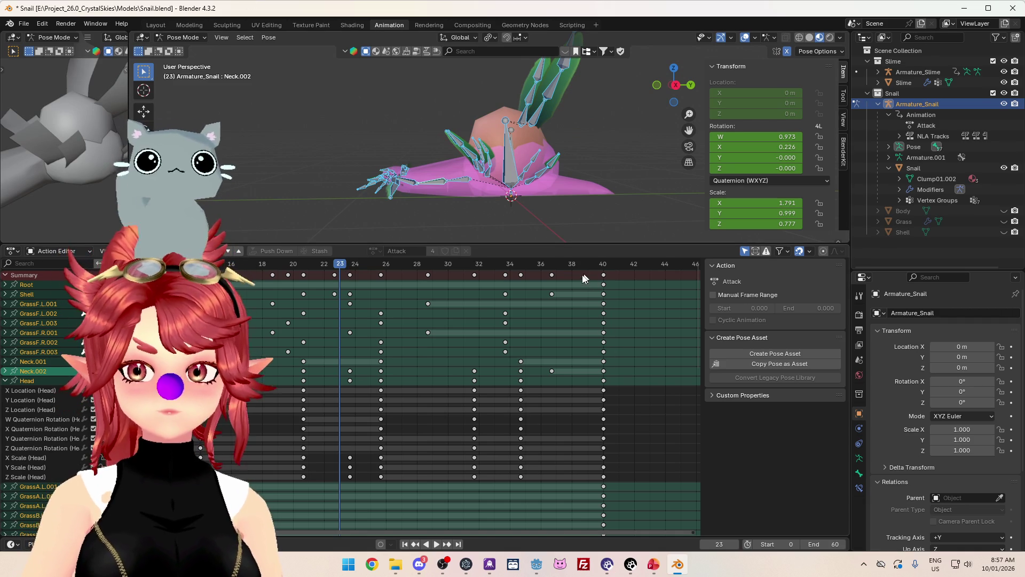
Move the Shell and Neck.002 keys from frame 37 to 38 and the frame-35 keys to 36.
left_click(551, 276)
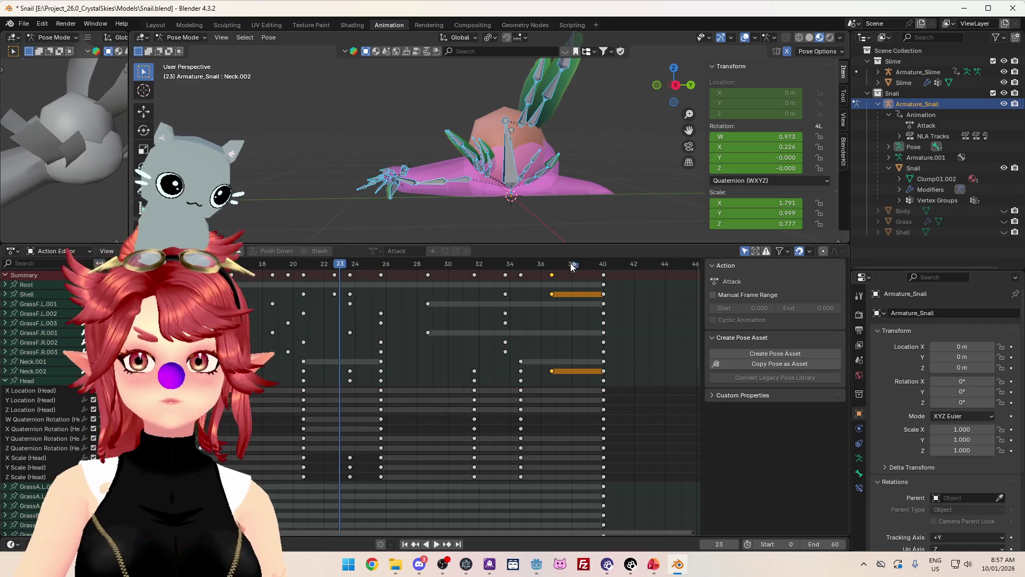
left_click(572, 263)
key("i")
left_click(521, 274)
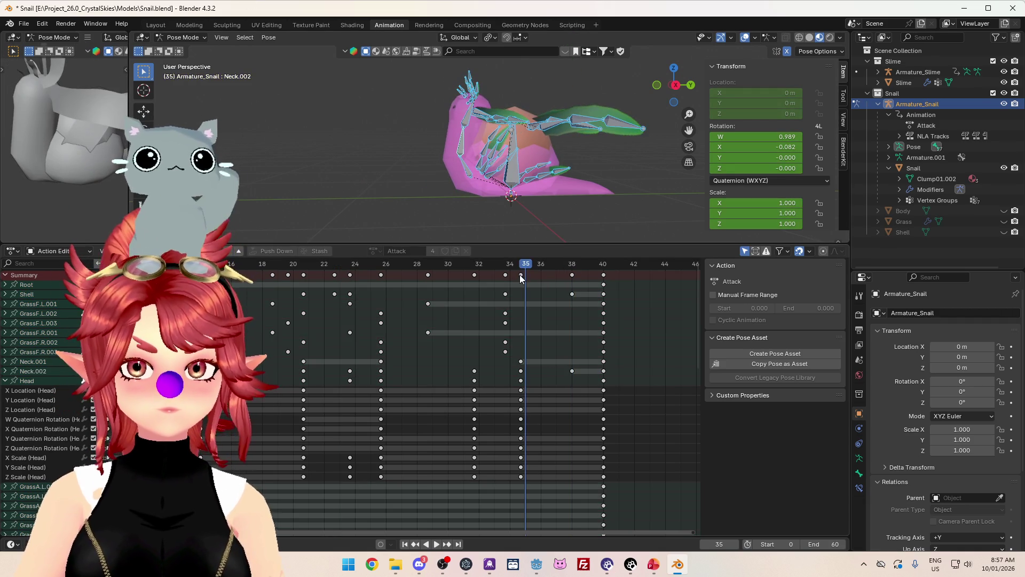
left_click_drag(521, 274, 541, 274)
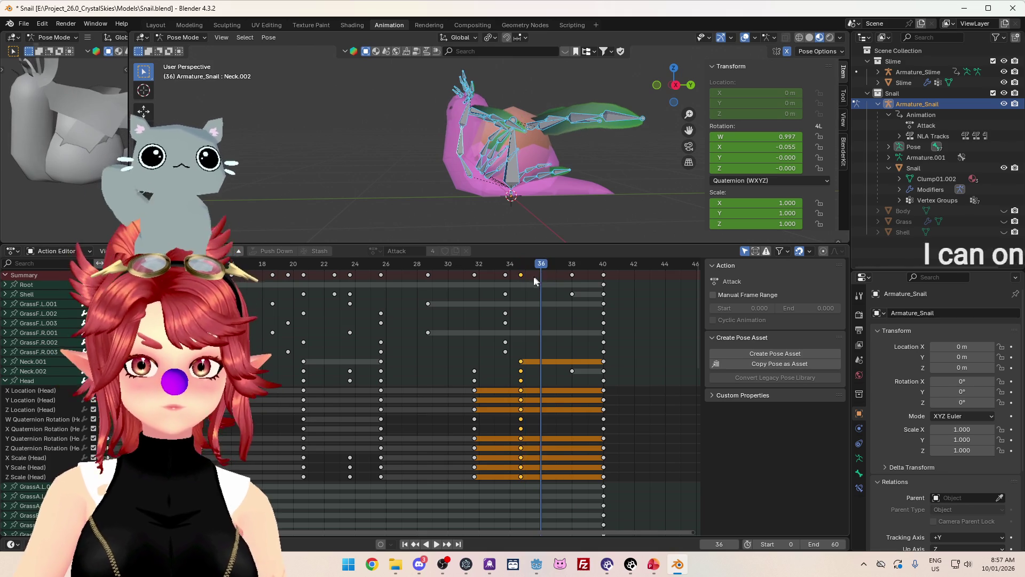
left_click(521, 274)
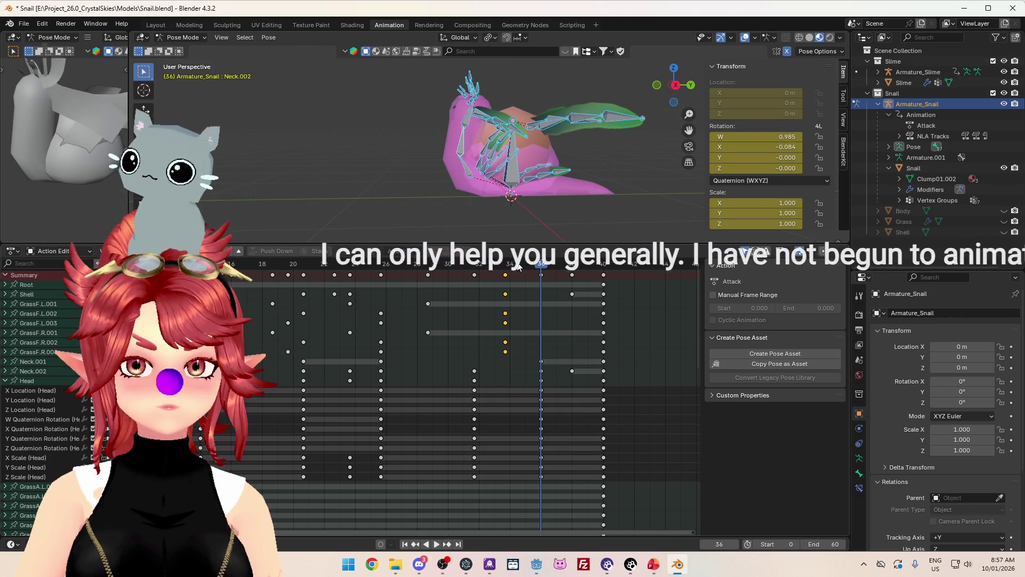
Snap the keys onto frame 32 and select the frame-26 key column for moving.
left_click(505, 274)
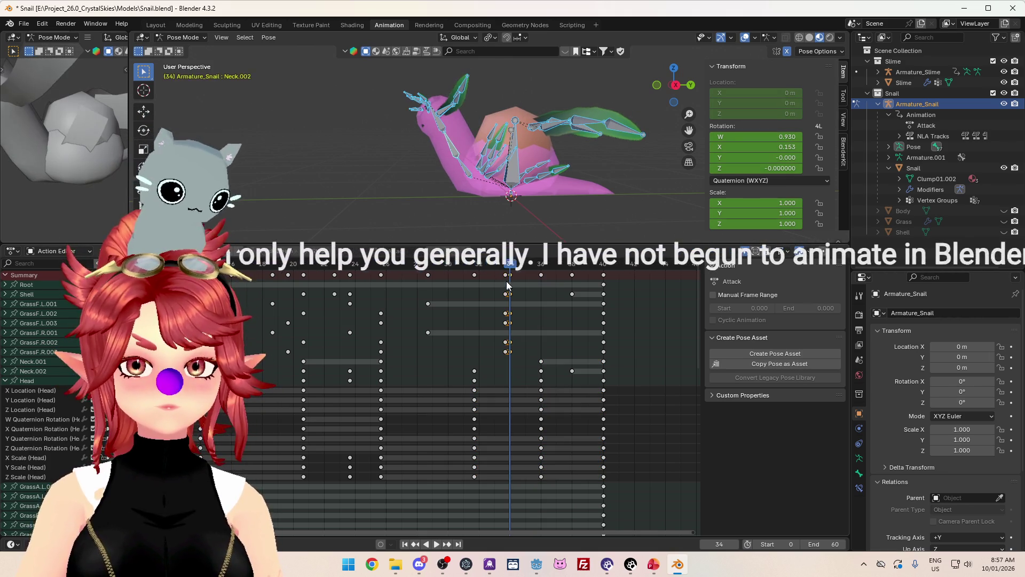
left_click(474, 275)
left_click_drag(475, 276, 480, 277)
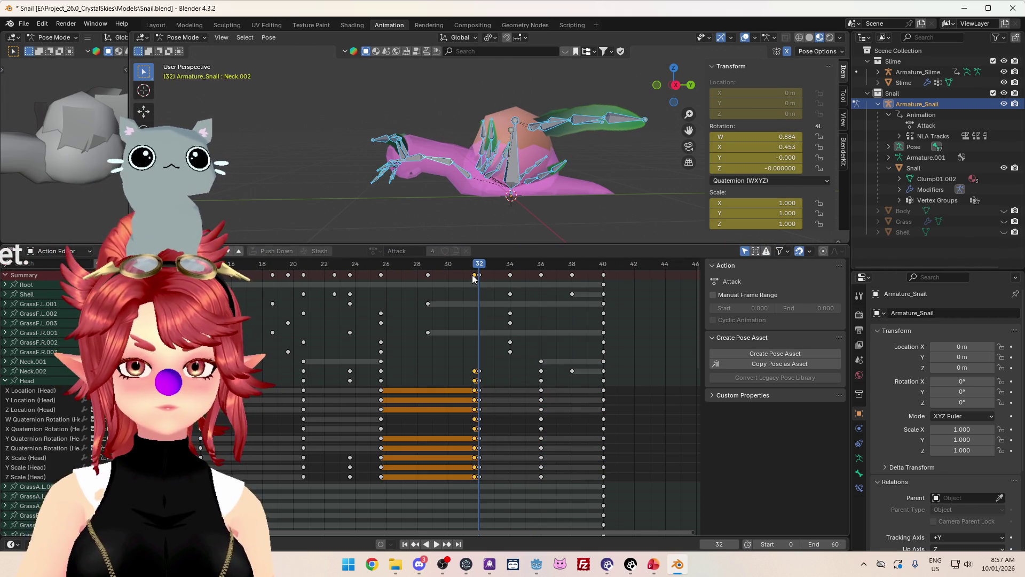
left_click(441, 270)
left_click(428, 275)
left_click(442, 265)
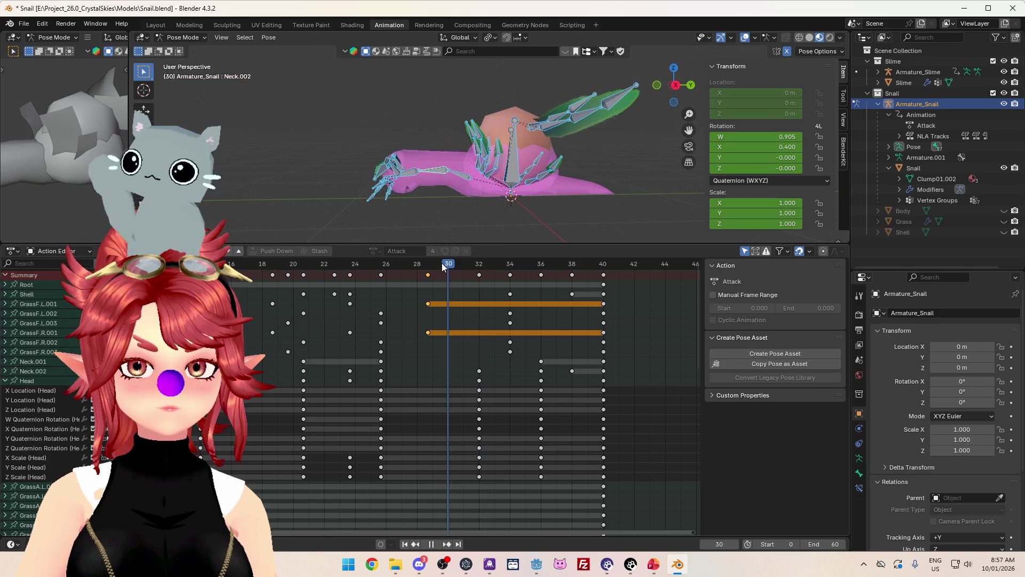
left_click(427, 275)
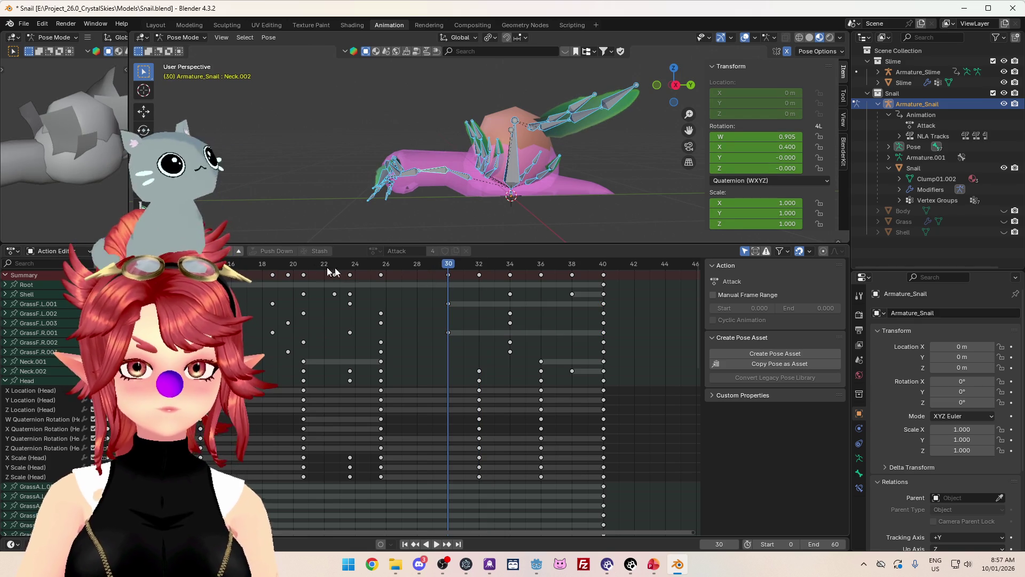
left_click(380, 275)
left_click(395, 267)
Move the frame-26 keys to frame 27 and snap the keys near 19.7 onto frame 19.
left_click_drag(380, 275, 401, 275)
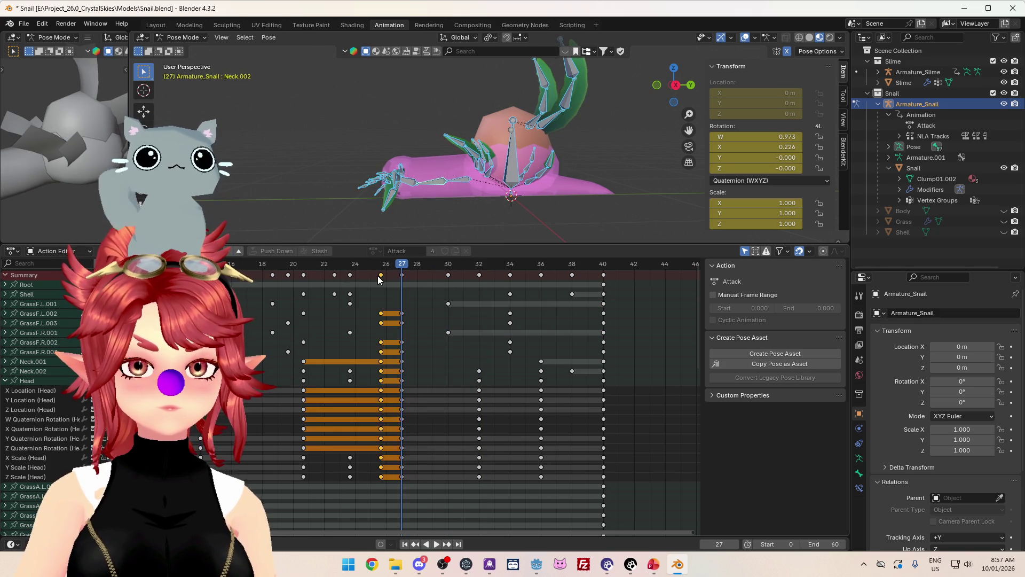
left_click(345, 272)
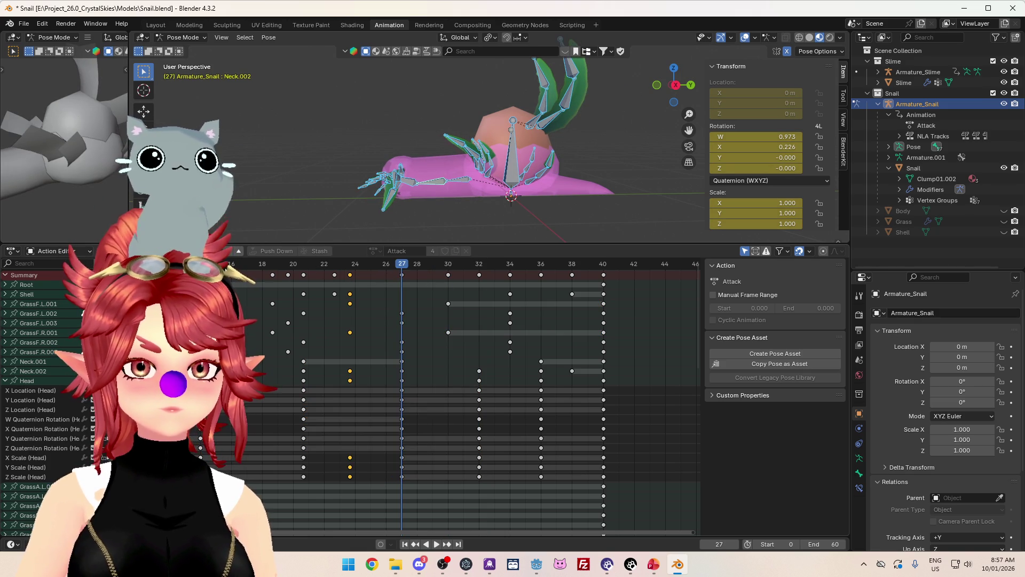
left_click(276, 264)
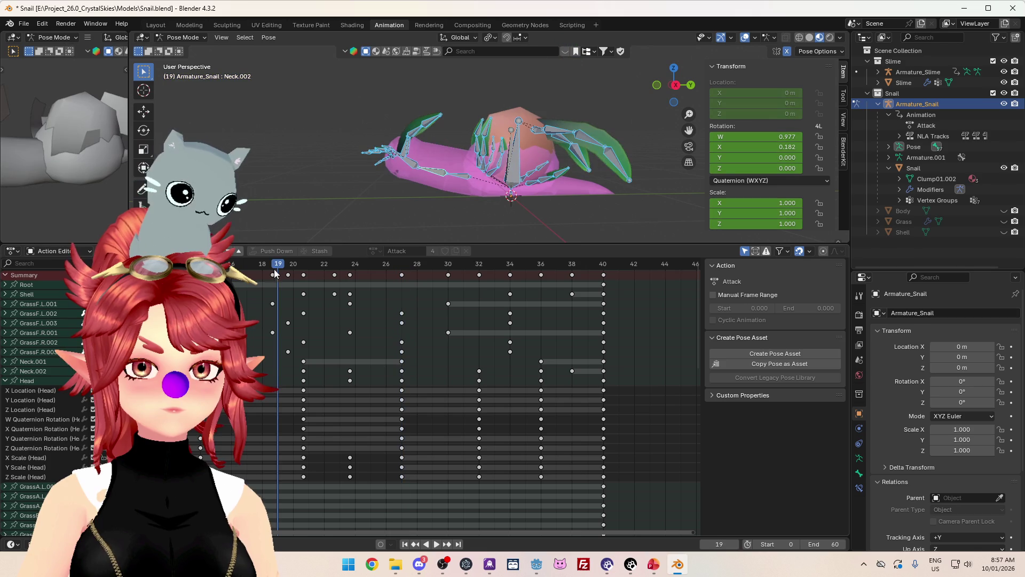
key("ctrl+c")
key("Left")
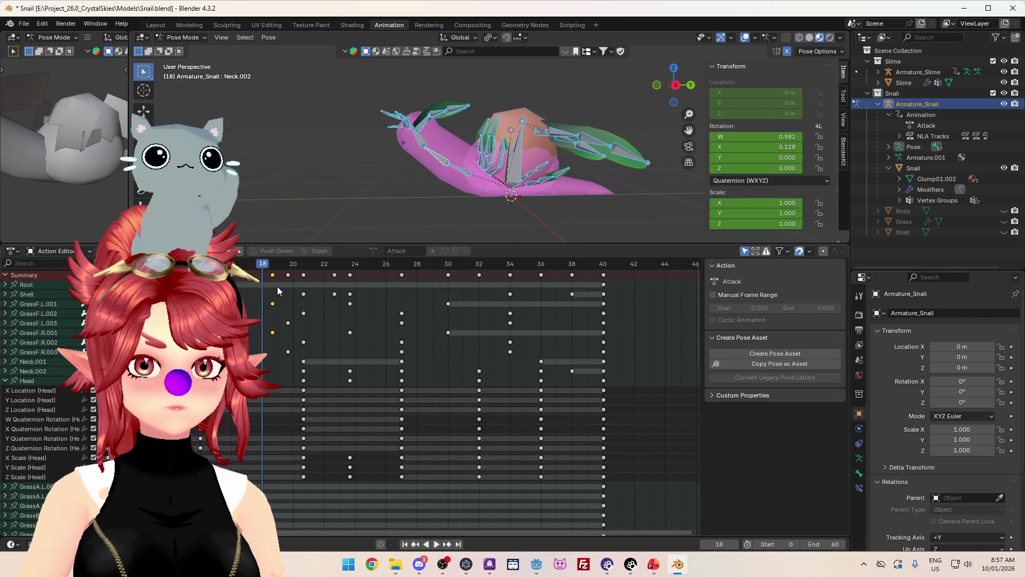
key("ctrl+v")
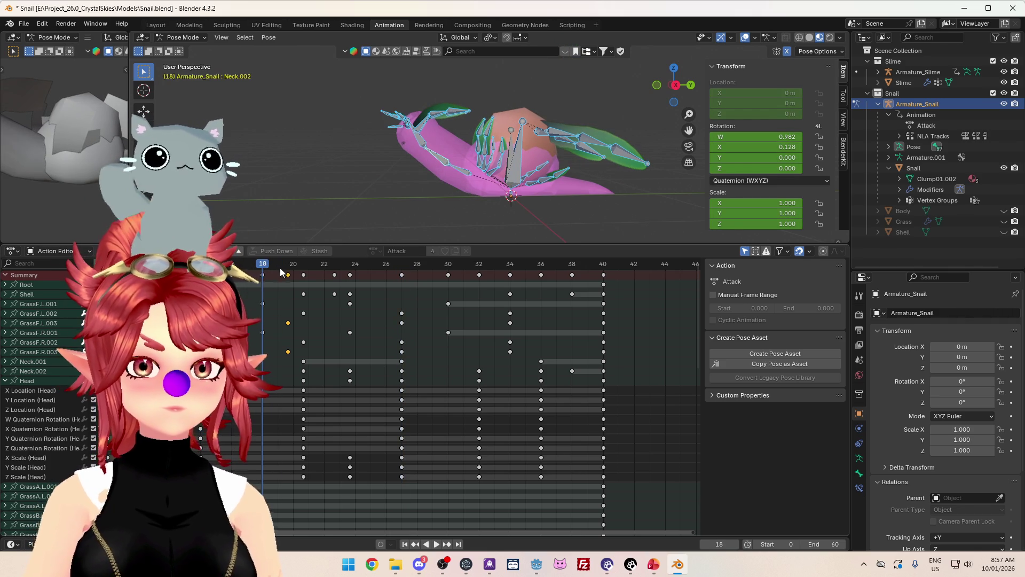
key("ctrl+z")
mouse_move(290, 276)
left_mouse_down()
mouse_move(278, 276)
mouse_move(350, 274)
left_mouse_up()
Shift the frame-21 keys to frame 20 and the keys near frame 23 to frame 24.
left_click(303, 274)
left_click(292, 265)
left_click(334, 274)
left_click(325, 264)
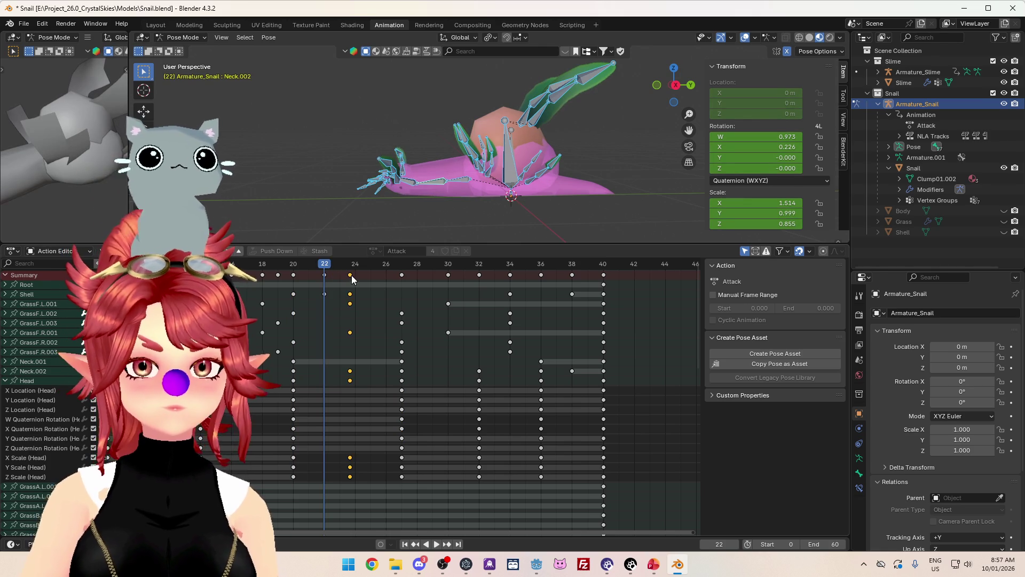
left_click(355, 264)
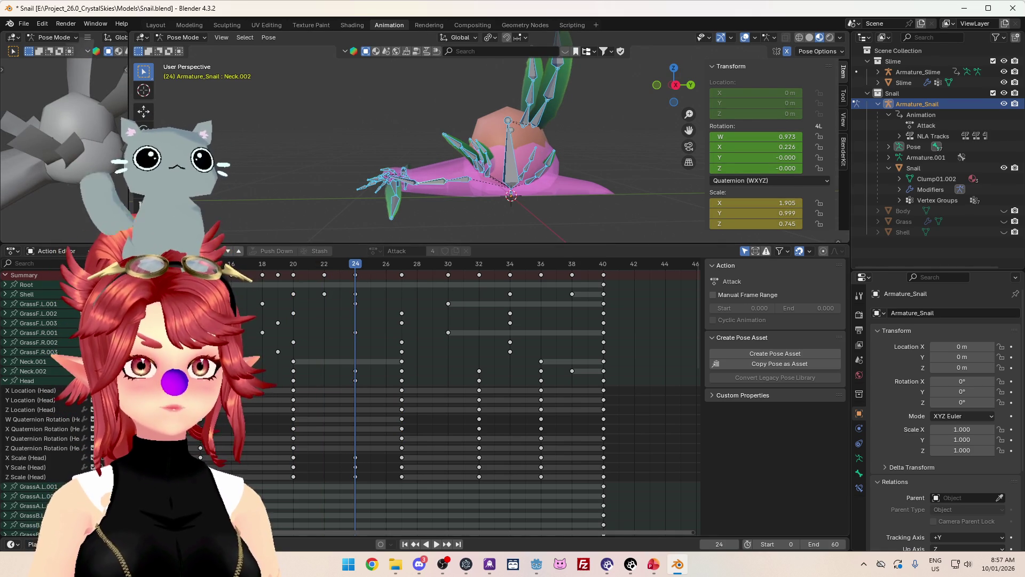
Play the retimed Attack action twice to review the timing.
key("space")
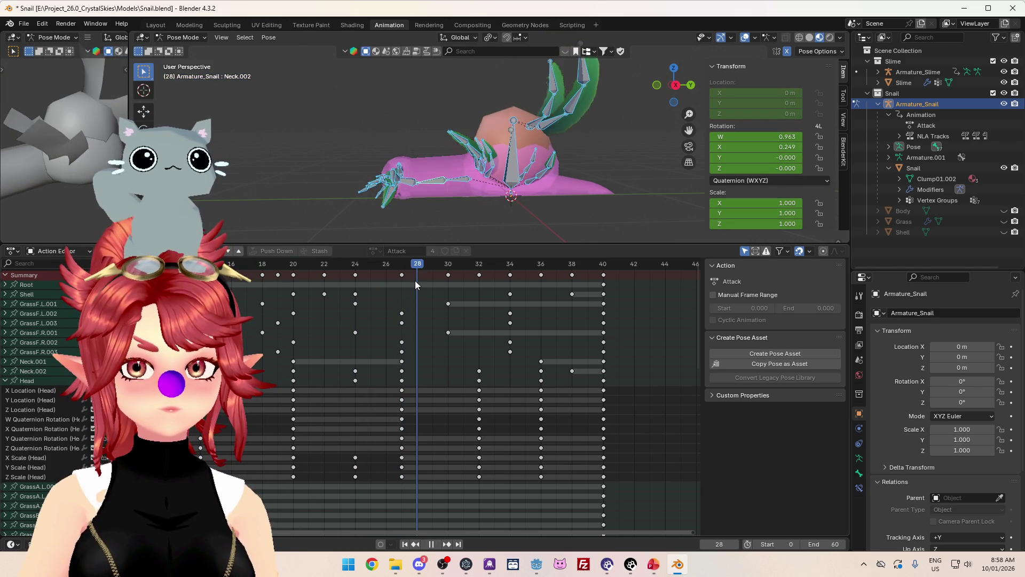
key("space")
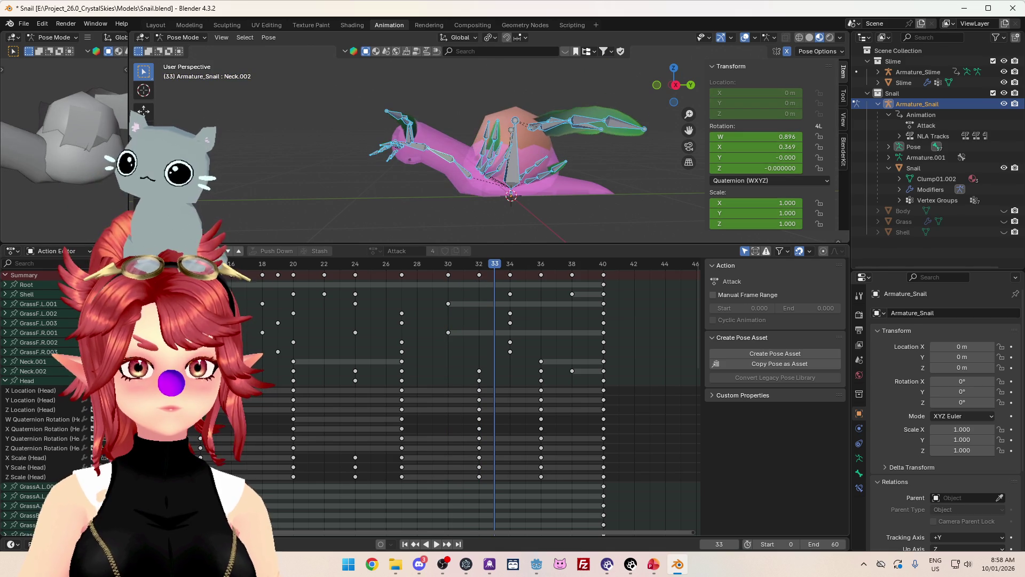
key("space")
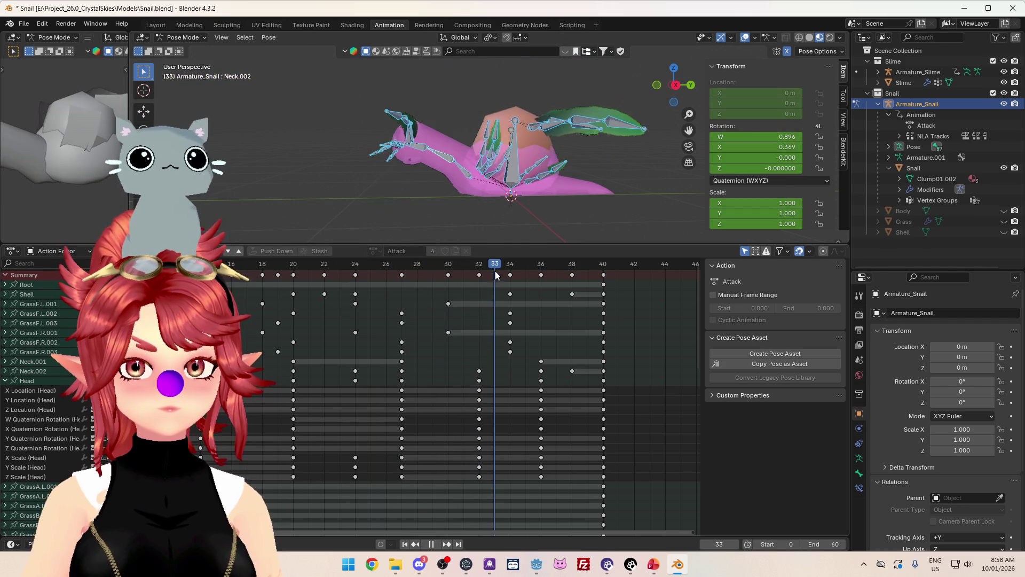
key("space")
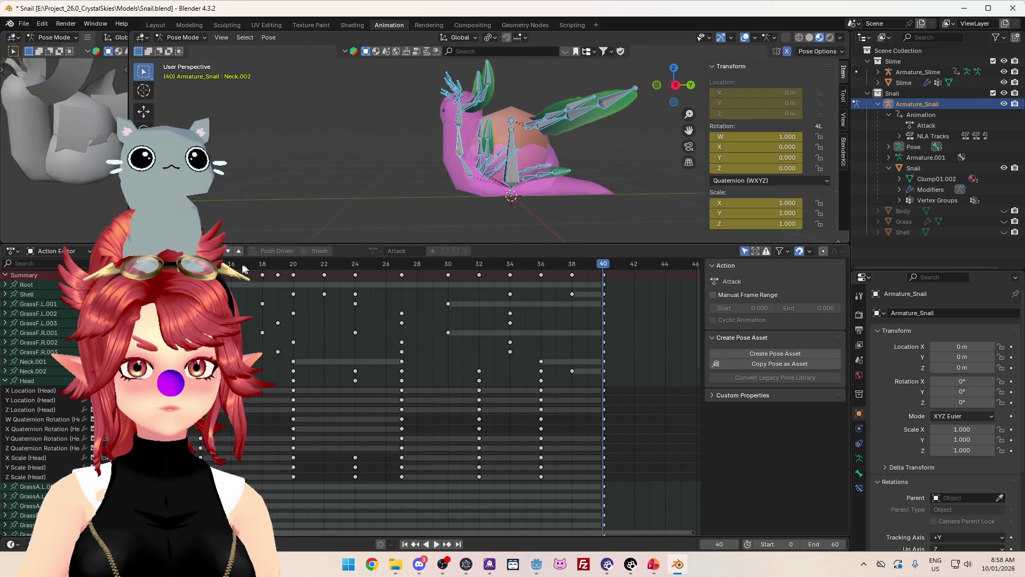
Review the attack playback and set the scene end frame to 40.
left_click(233, 264)
key("space")
key("Escape")
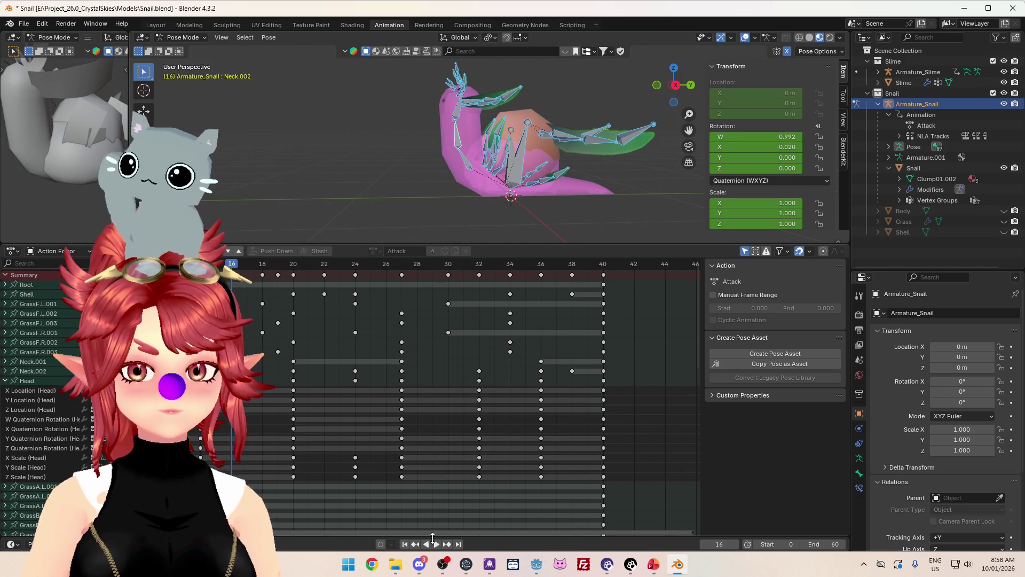
left_click(436, 543)
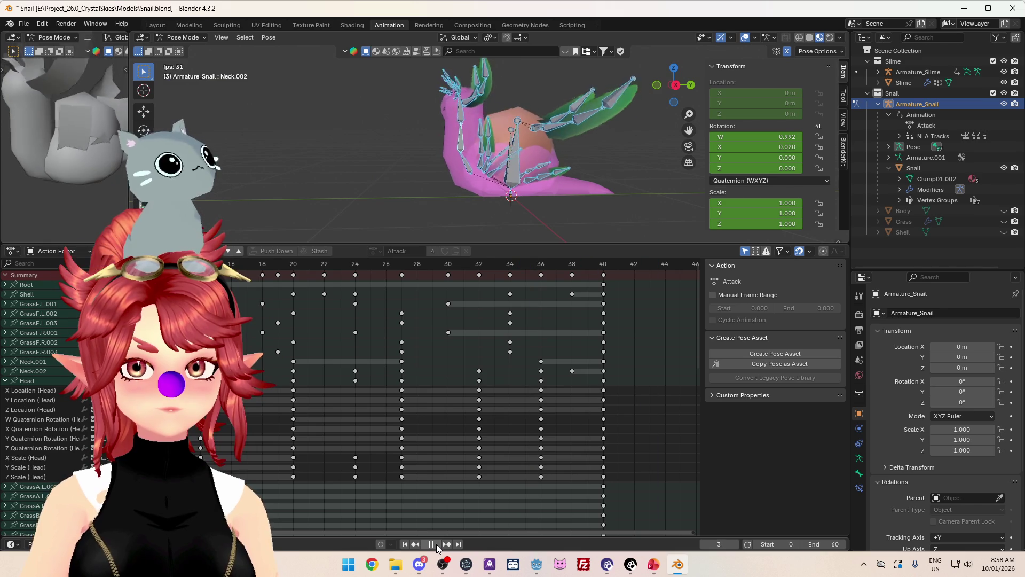
left_click(436, 544)
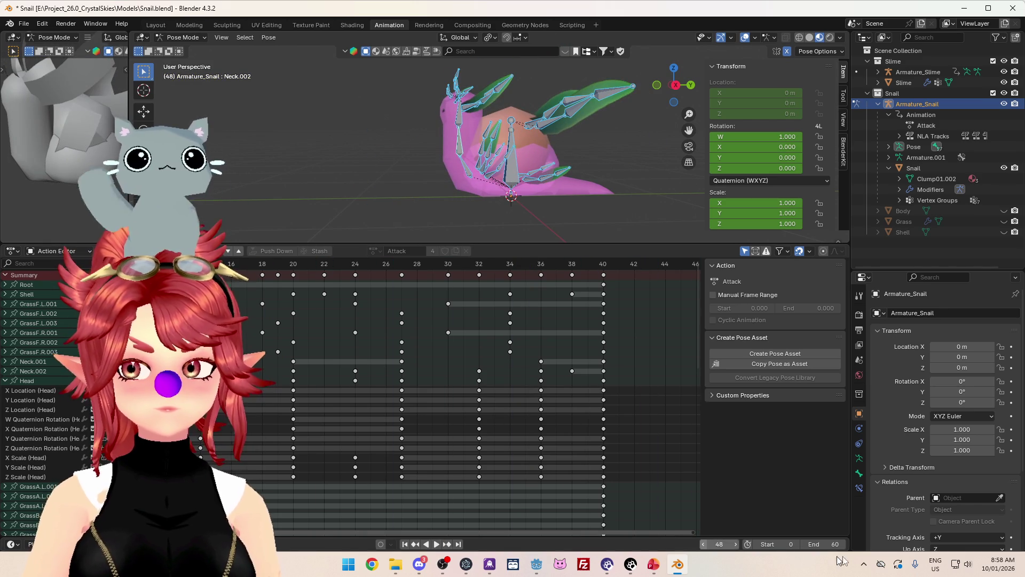
type("40")
key("Return")
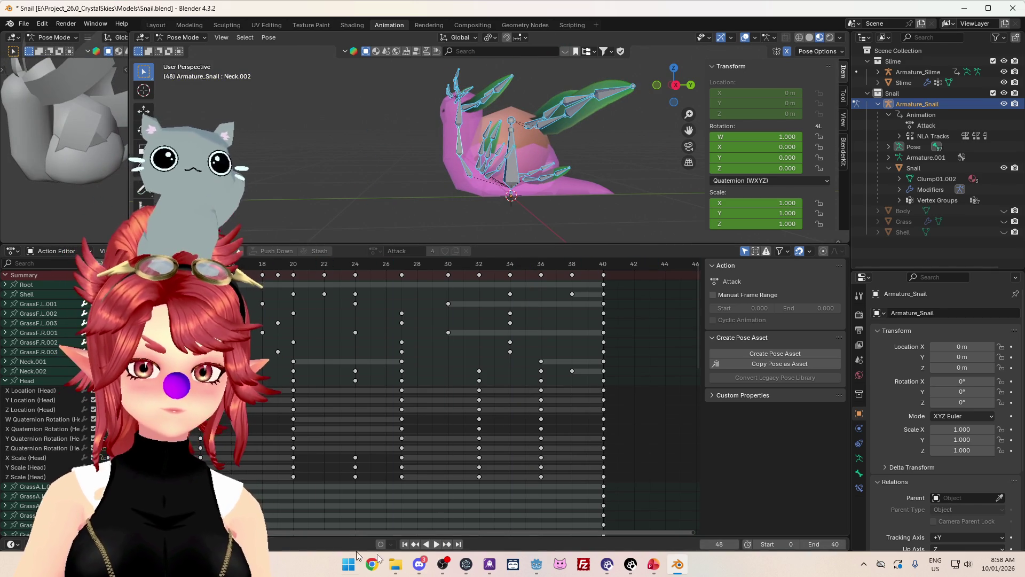
Move the Attack action's final keyframe column from frame 40 to 42, then review the ending.
left_click(436, 544)
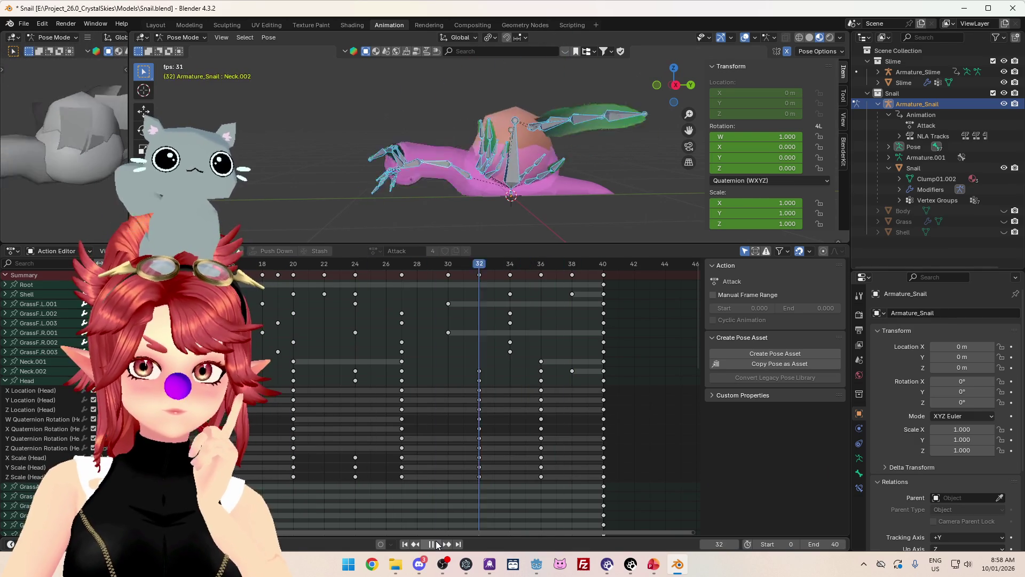
left_click(438, 544)
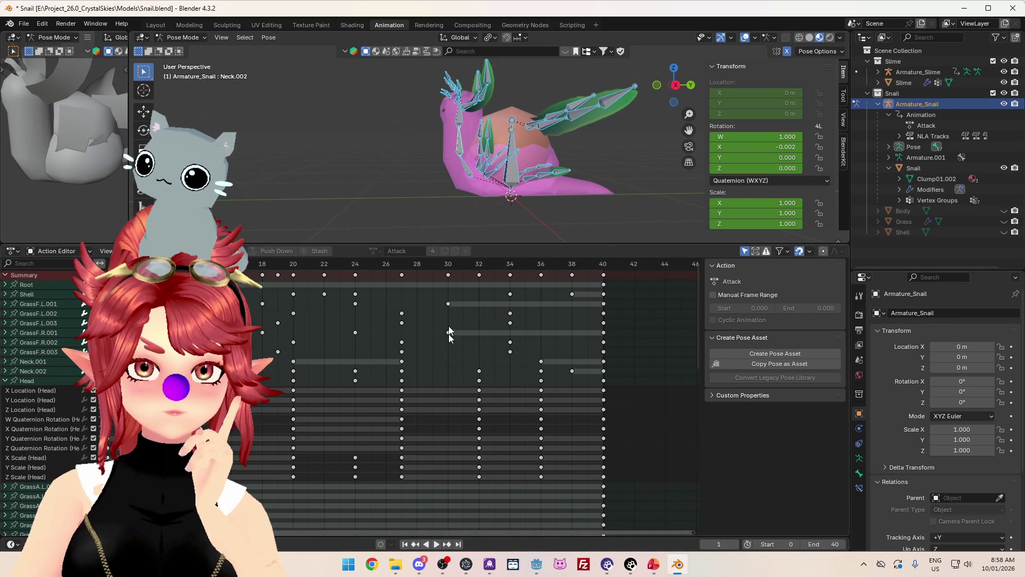
key("space")
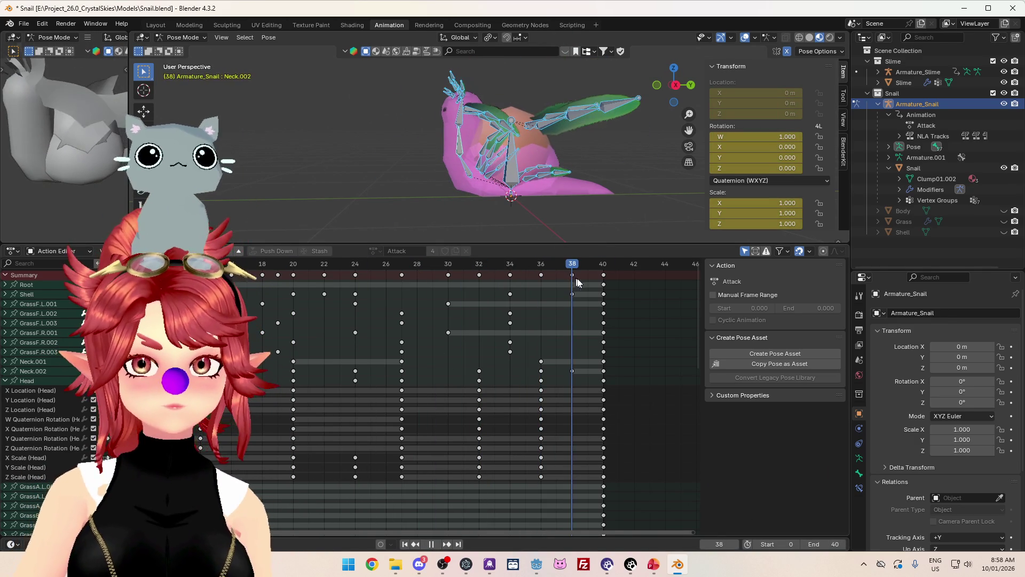
left_click_drag(601, 283, 632, 283)
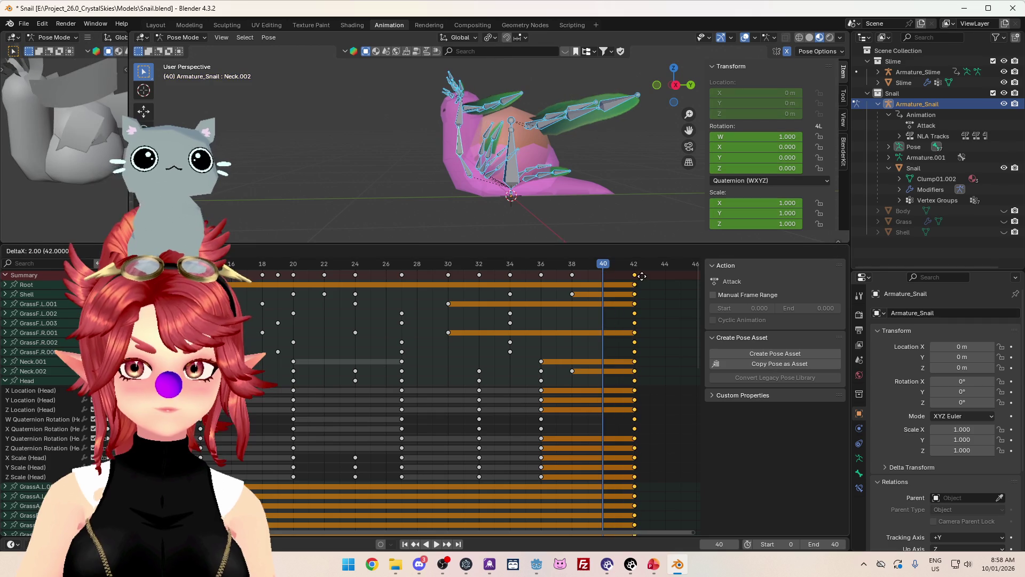
left_click(619, 267)
key("space")
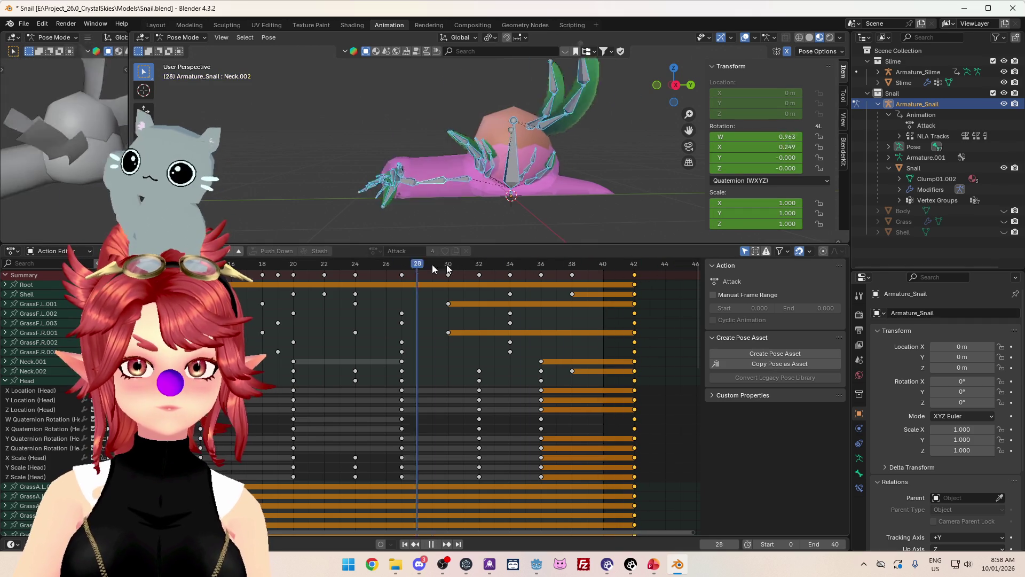
left_click(621, 268)
left_click_drag(367, 267, 571, 270)
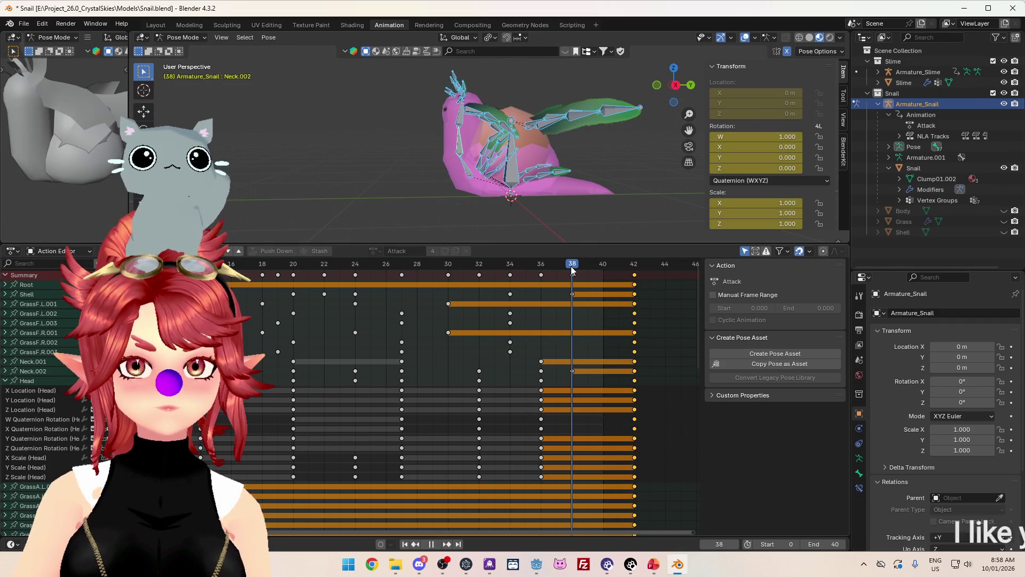
key("Left")
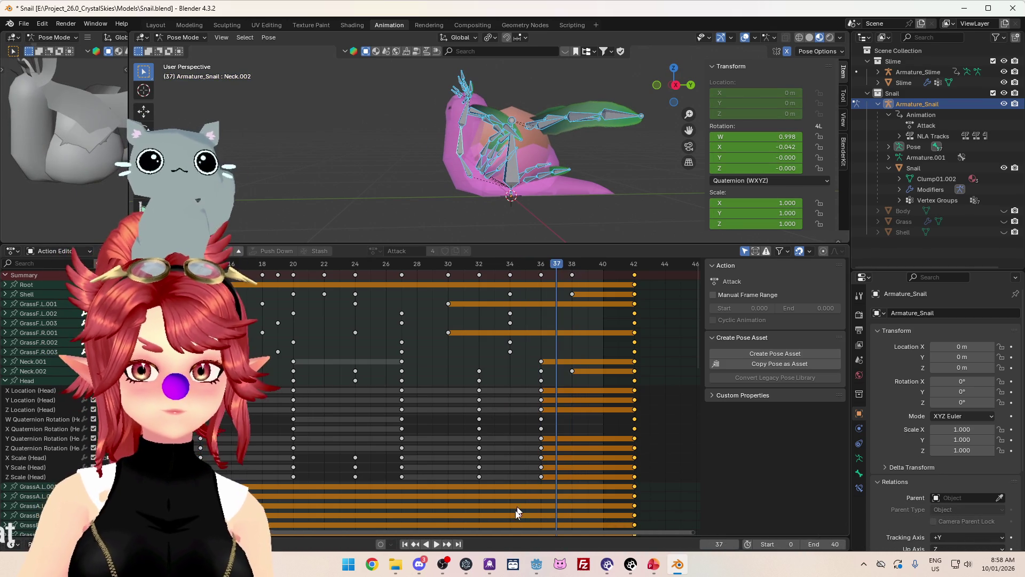
Move the final keys to frame 44, the frame-38 keys to 40, and the frame-36 keys to 37.
scroll(510, 530, "down", 3, "ctrl")
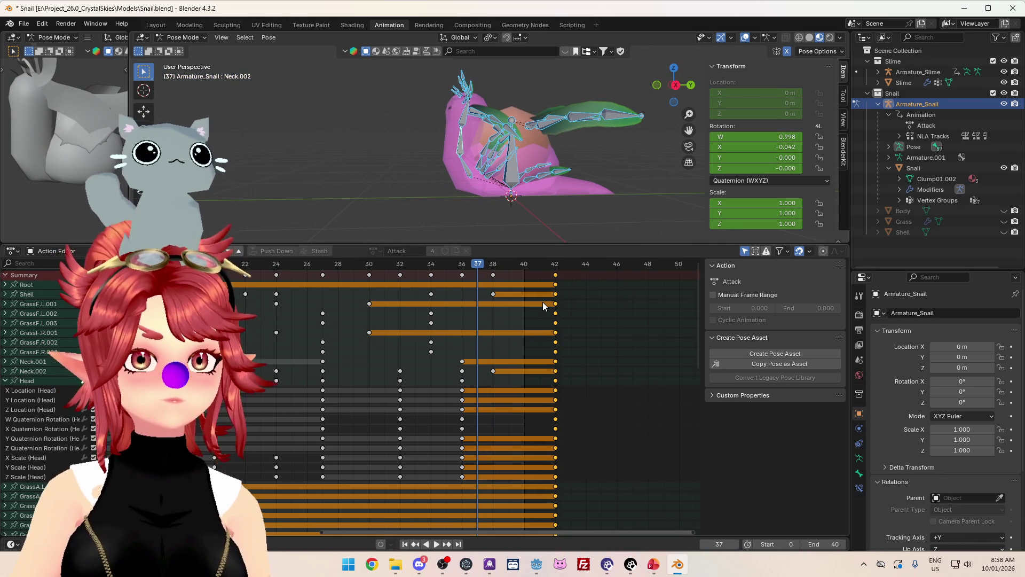
mouse_move(556, 277)
left_mouse_down()
mouse_move(586, 275)
mouse_move(576, 274)
left_mouse_up()
left_click_drag(492, 274, 524, 274)
left_click(462, 275)
left_click_drag(462, 275, 477, 275)
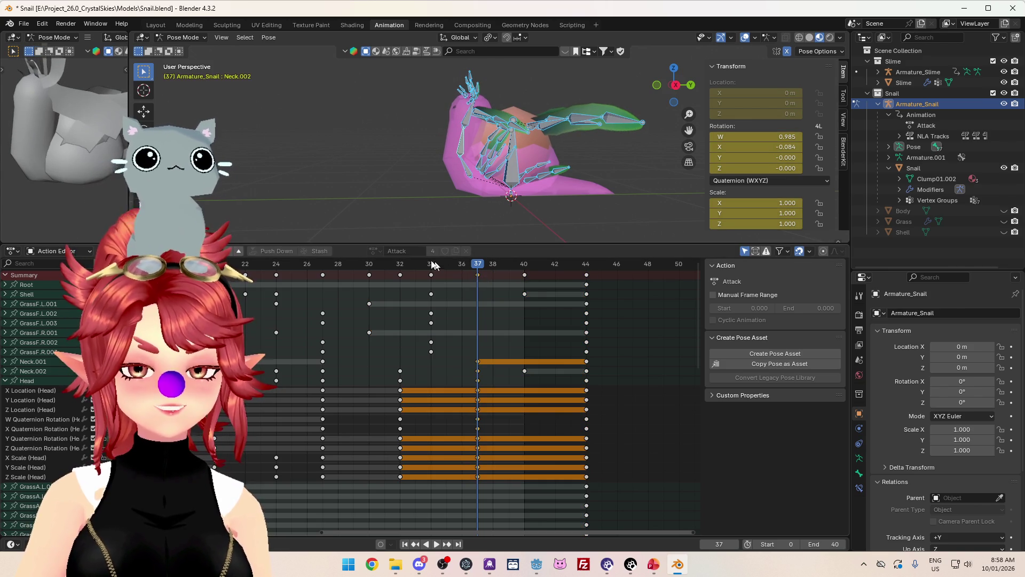
Scrub from frame 24 through the ending to review the stretched motion.
left_click_drag(415, 265, 510, 275)
left_click_drag(352, 267, 568, 282)
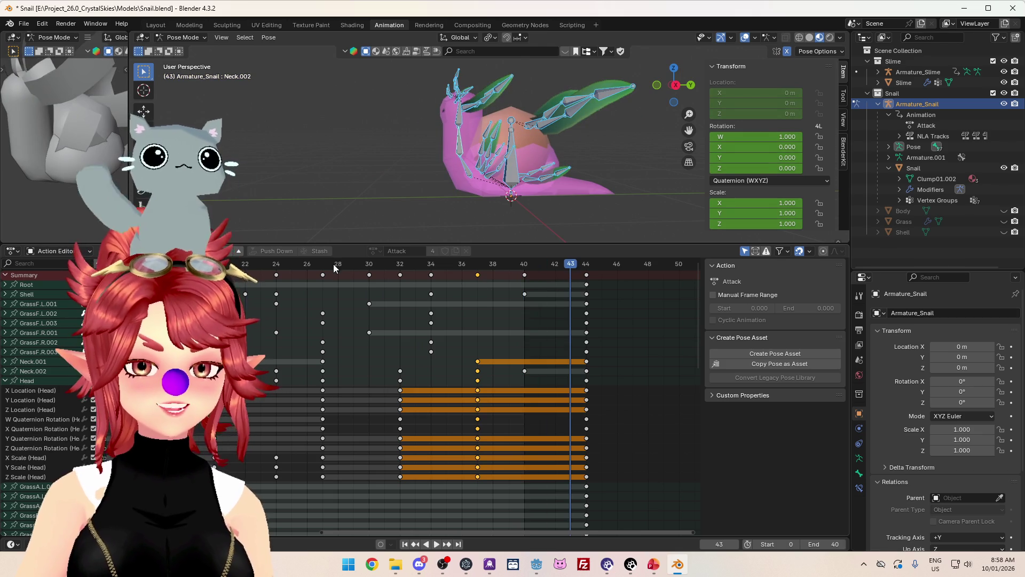
left_click_drag(334, 268, 563, 280)
mouse_move(347, 278)
left_mouse_down()
mouse_move(339, 273)
mouse_move(567, 283)
left_mouse_up()
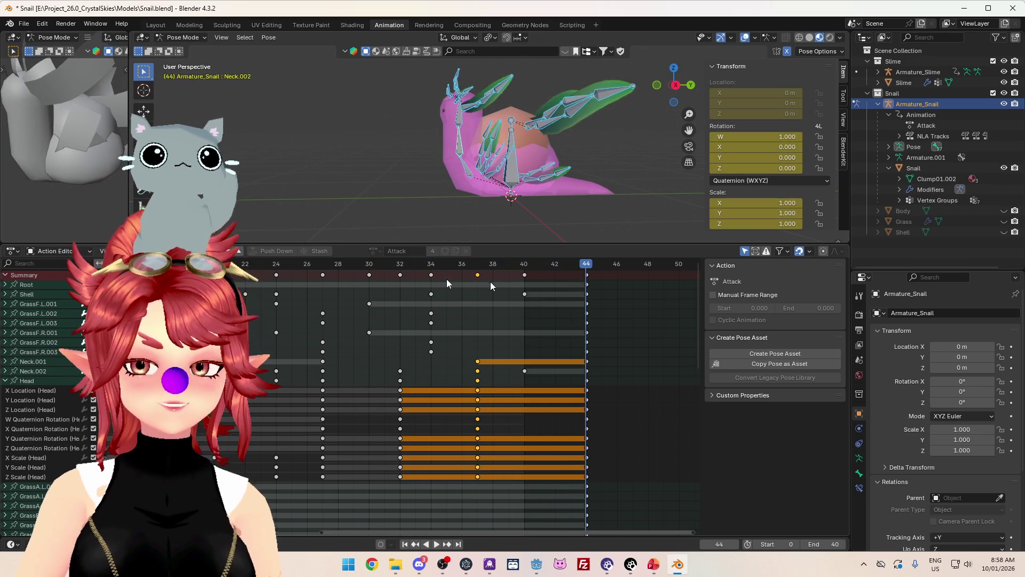
left_click_drag(270, 267, 572, 279)
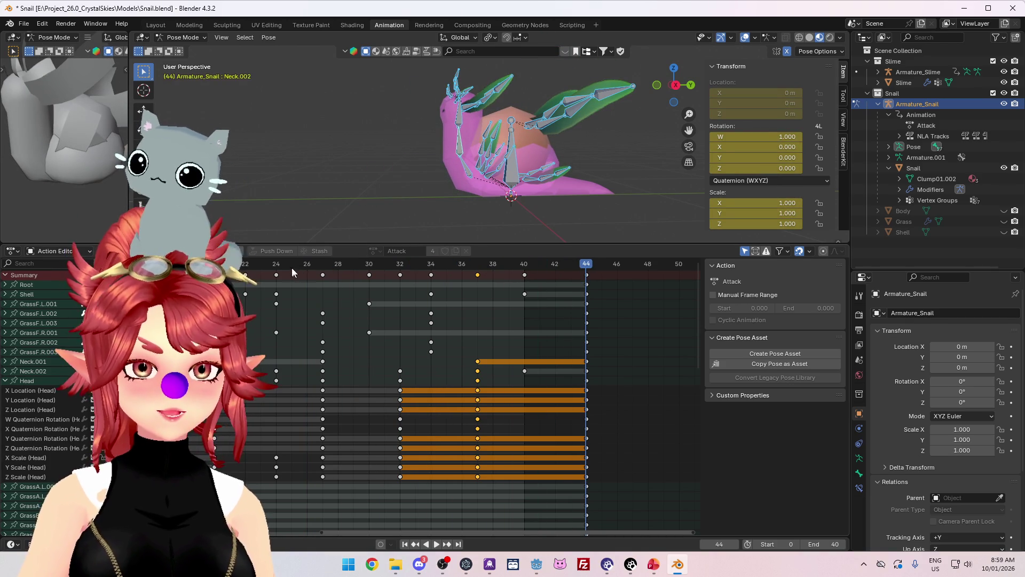
mouse_move(292, 273)
left_mouse_down()
mouse_move(284, 271)
mouse_move(559, 279)
left_mouse_up()
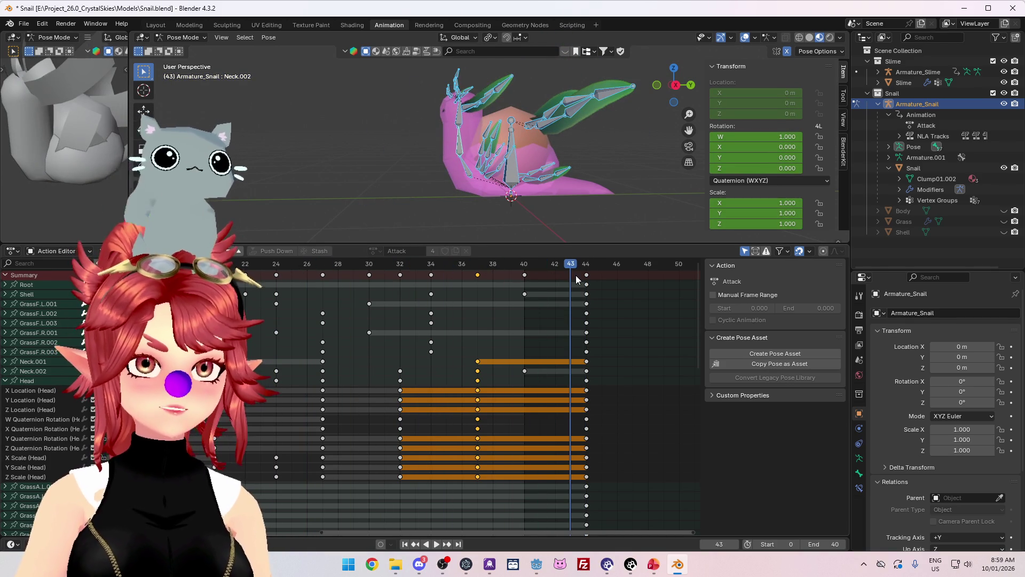
left_click(296, 266)
key("space")
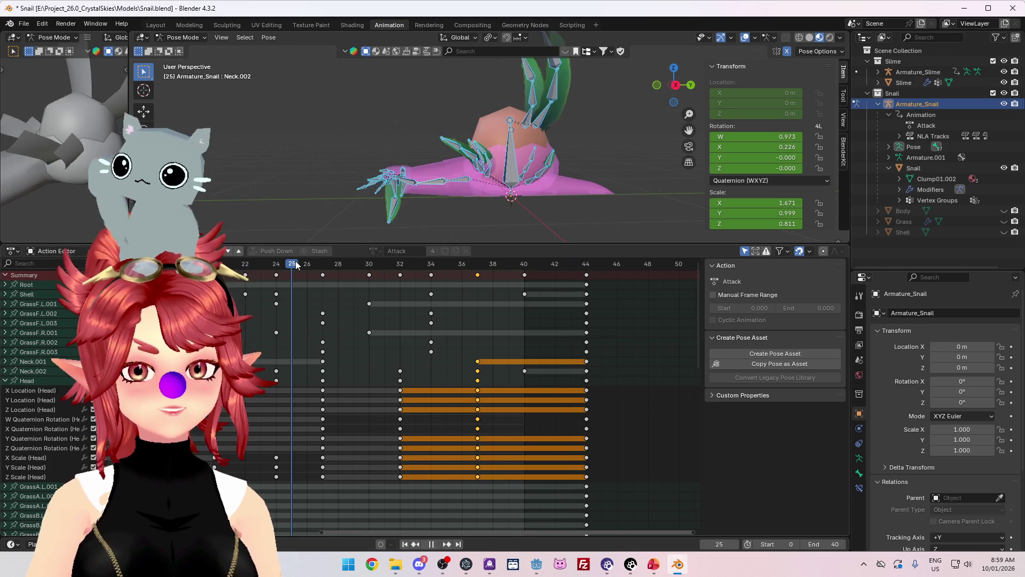
left_click_drag(298, 267, 554, 273)
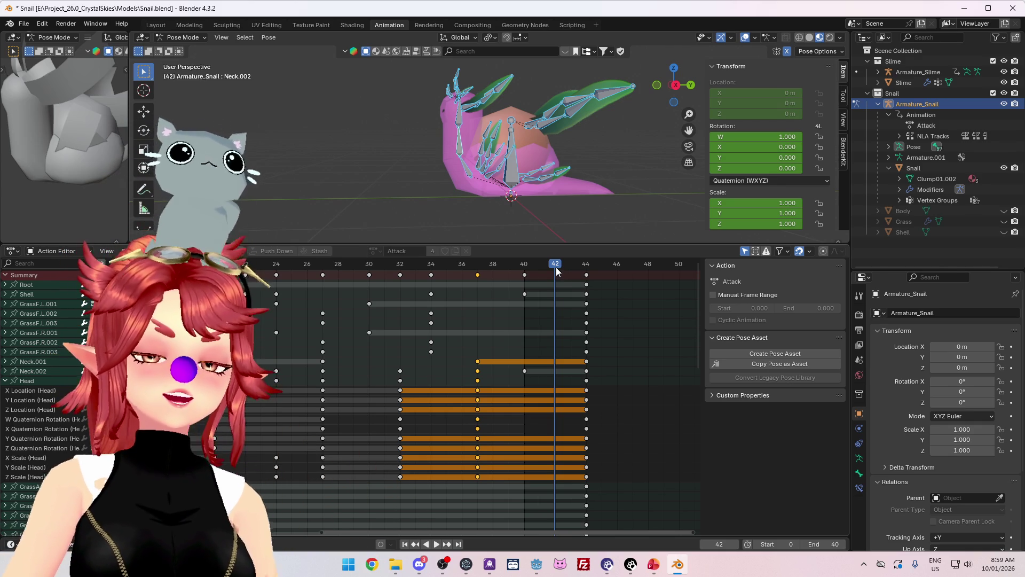
Preview the attack, then shift the frame-37 key column, including Neck and Head, to frame 38.
key("space")
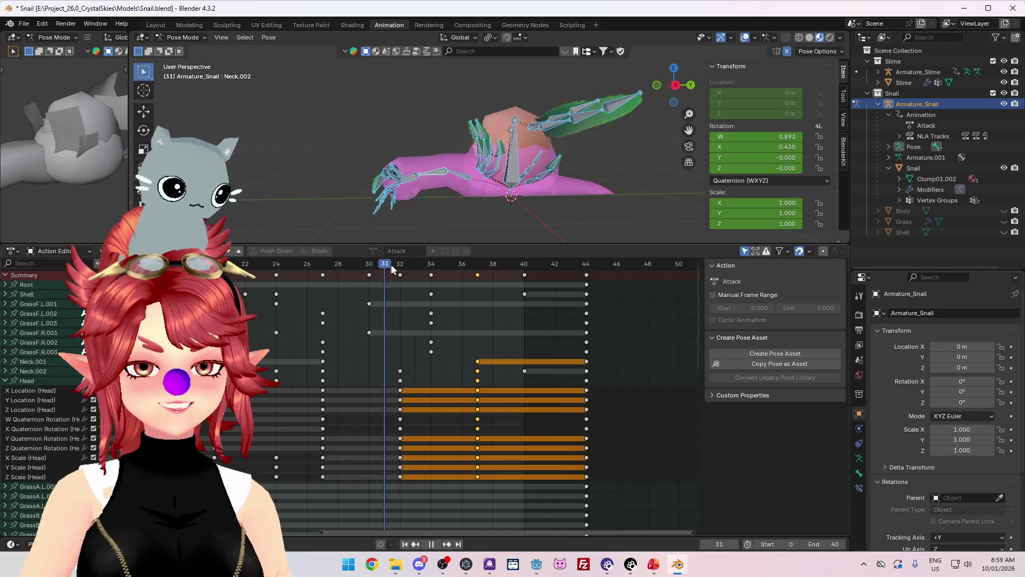
key("space")
key("Up")
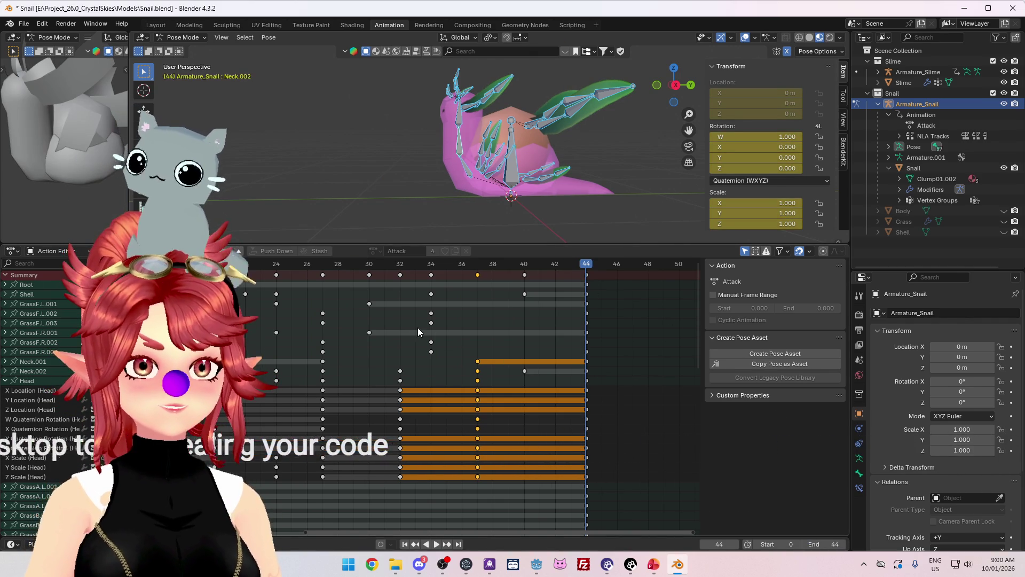
left_click(436, 544)
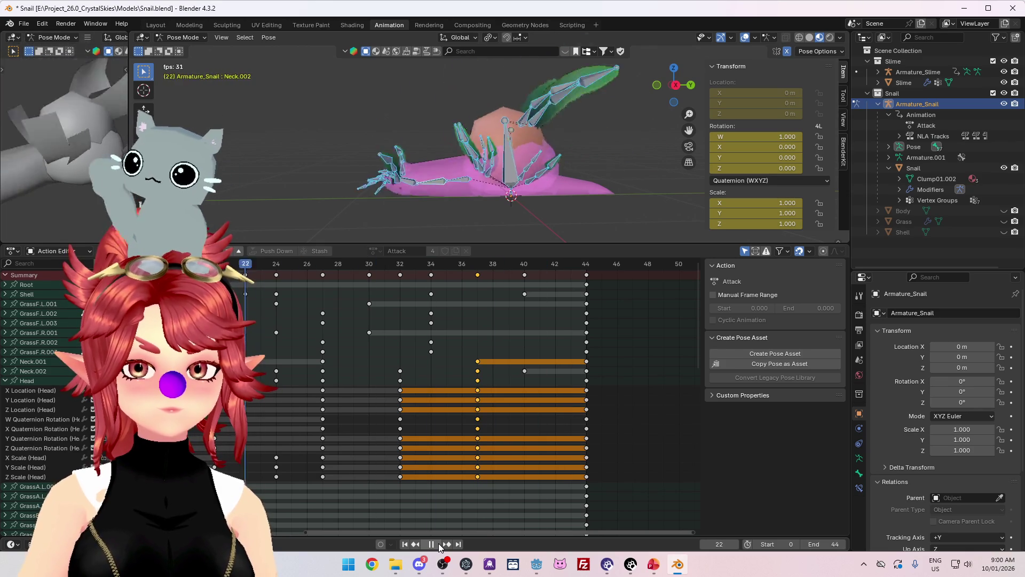
left_click(439, 273)
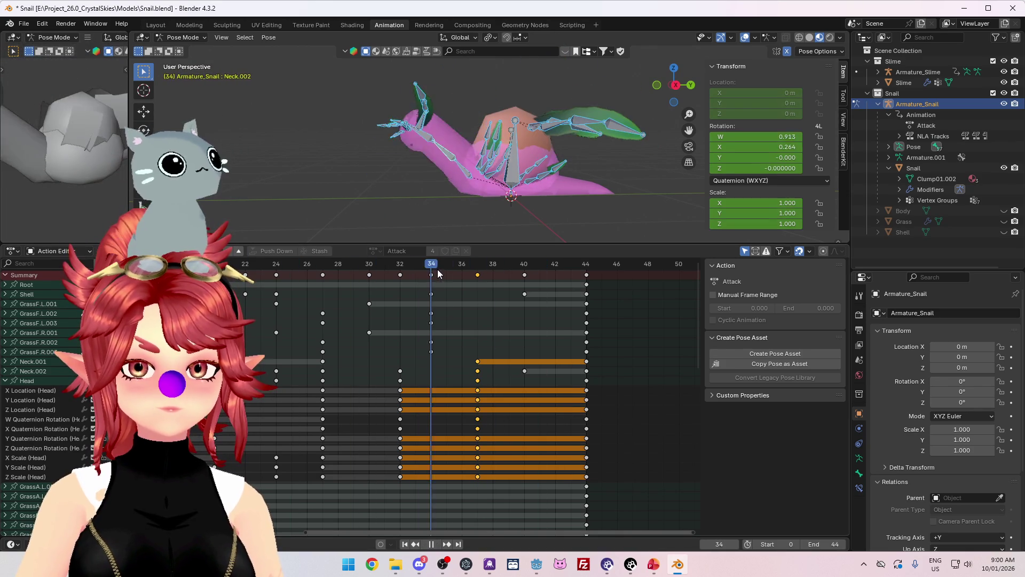
mouse_move(439, 274)
left_mouse_down()
mouse_move(504, 280)
mouse_move(481, 283)
left_mouse_up()
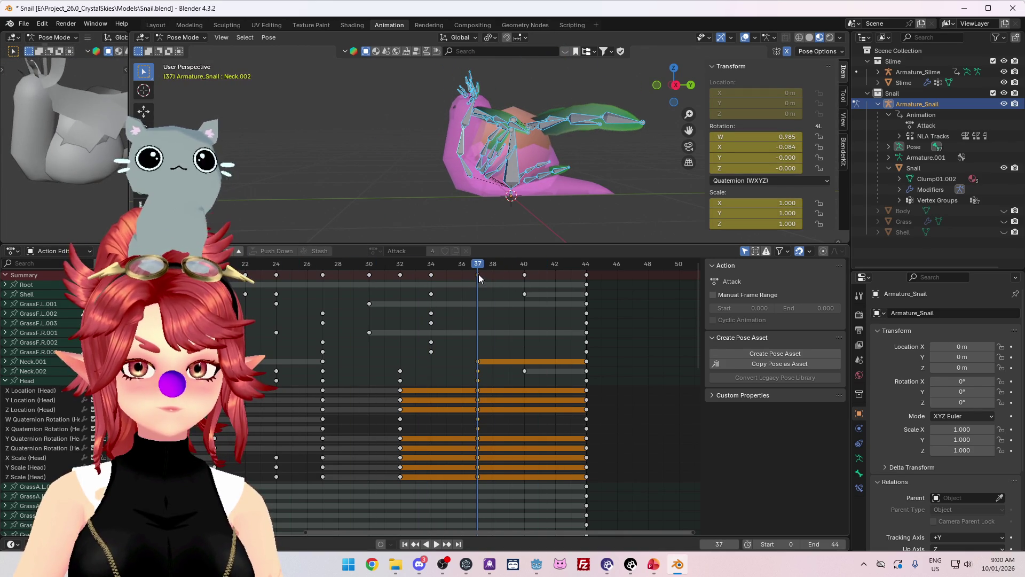
key("g")
left_click(494, 275)
left_click(437, 544)
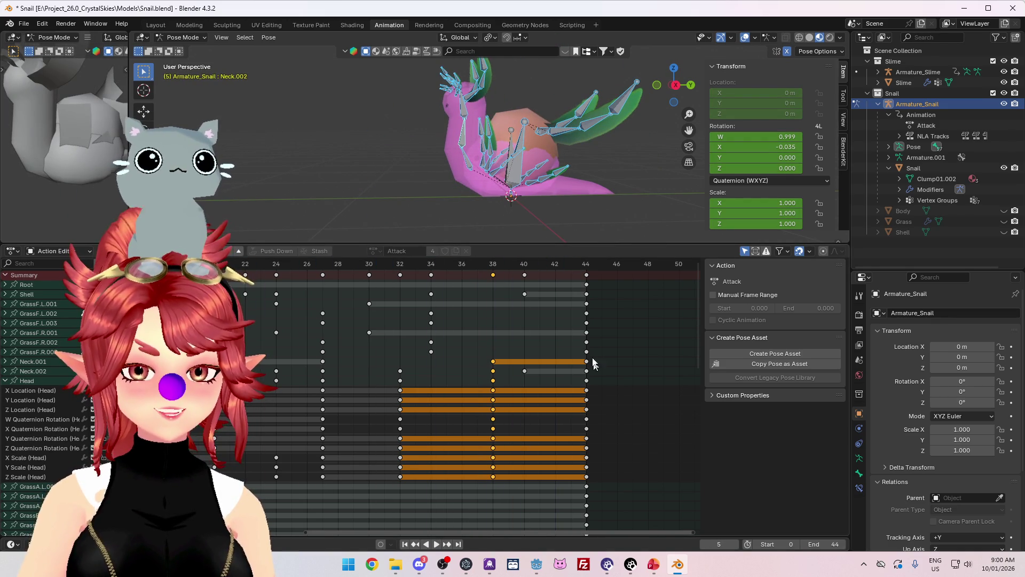
Move the final keys to frame 46 and Shell/Neck.002 keys to 41, then end the scene at 46.
left_click_drag(586, 276, 616, 283)
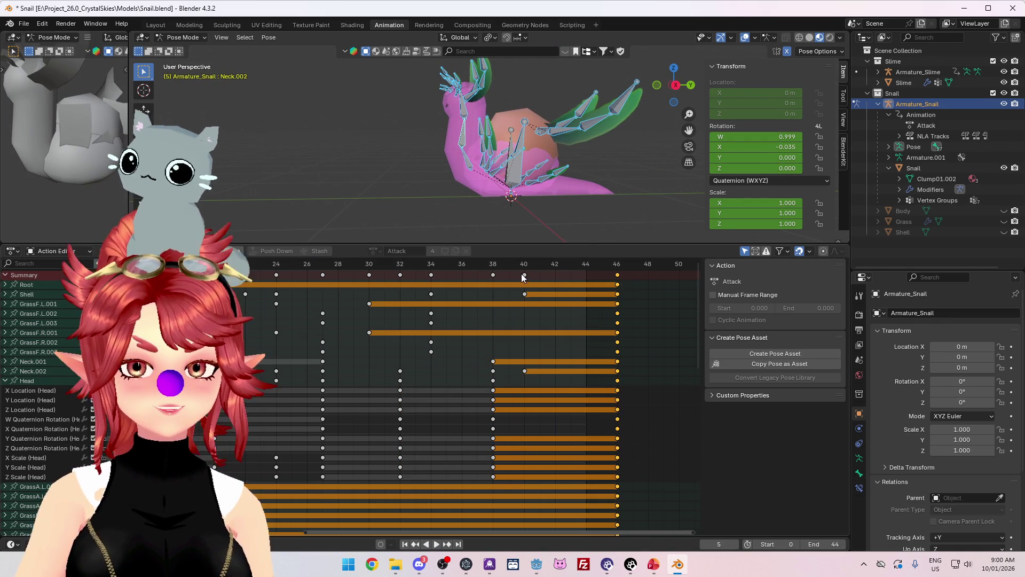
left_click_drag(523, 277, 539, 277)
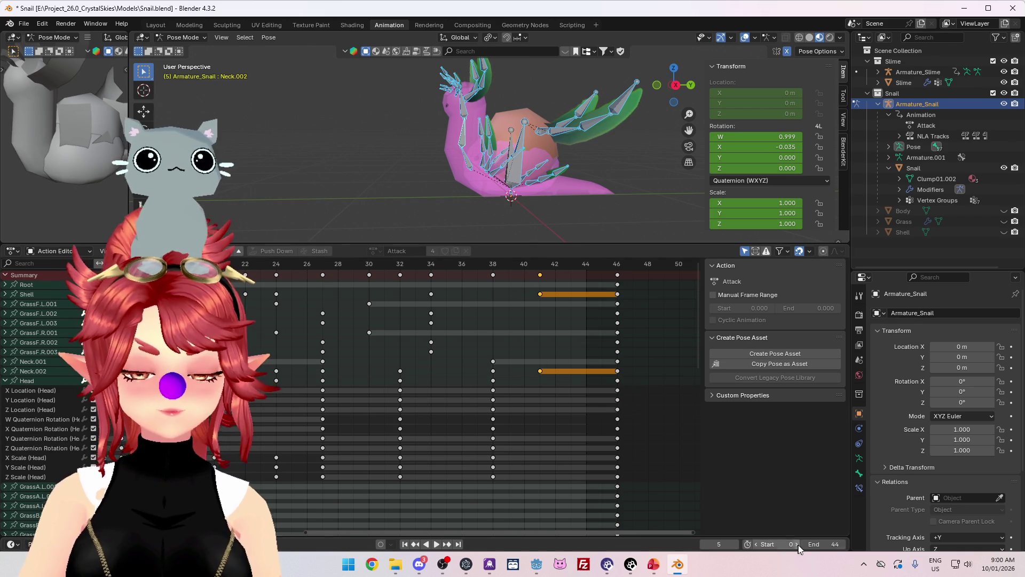
left_click_drag(814, 543, 823, 543)
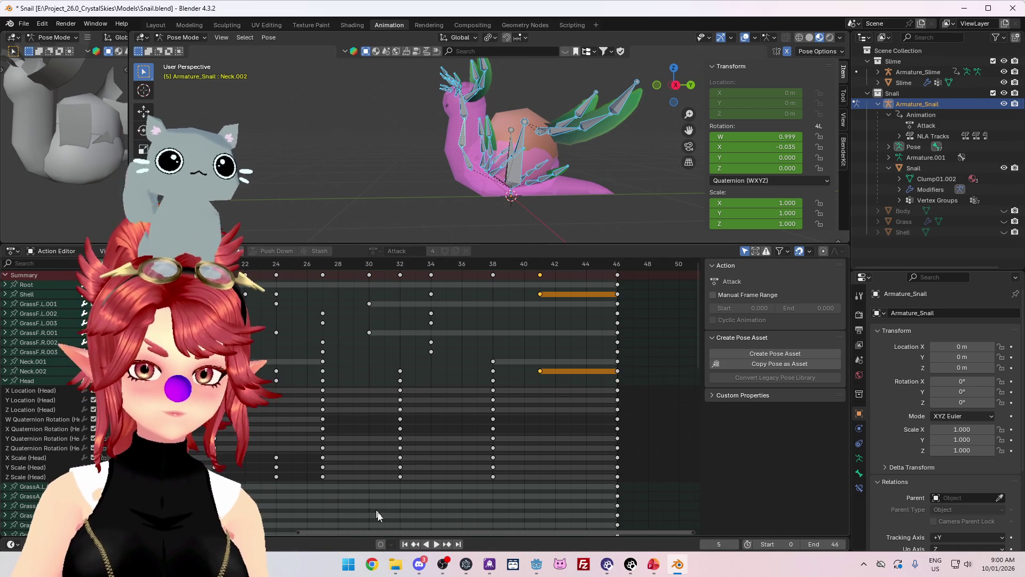
left_click(436, 544)
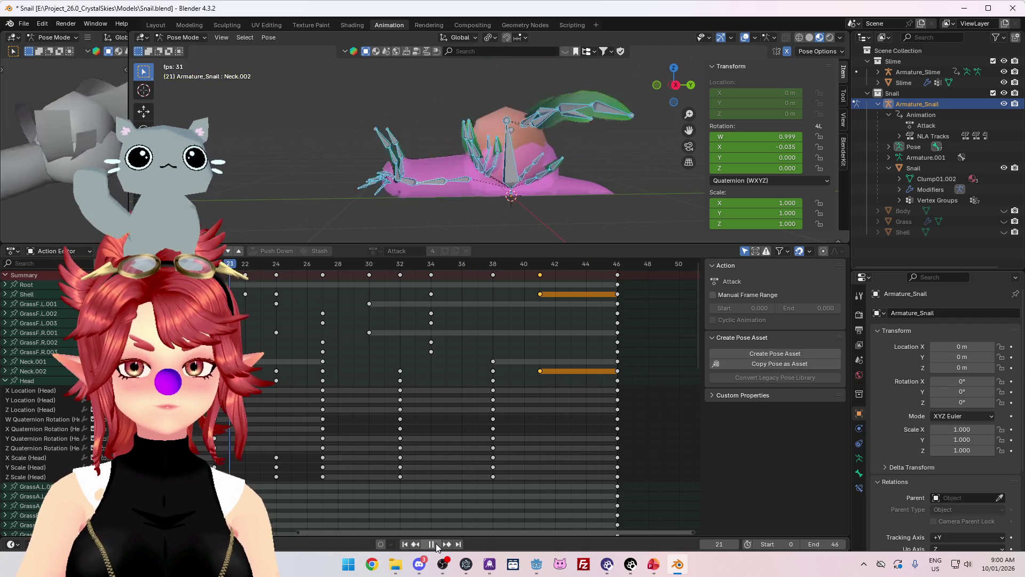
left_click(435, 543)
left_click_drag(388, 262, 644, 280)
Shift the selected keys four frames later to frames 42–50 and review the motion around frame 41.
key("g")
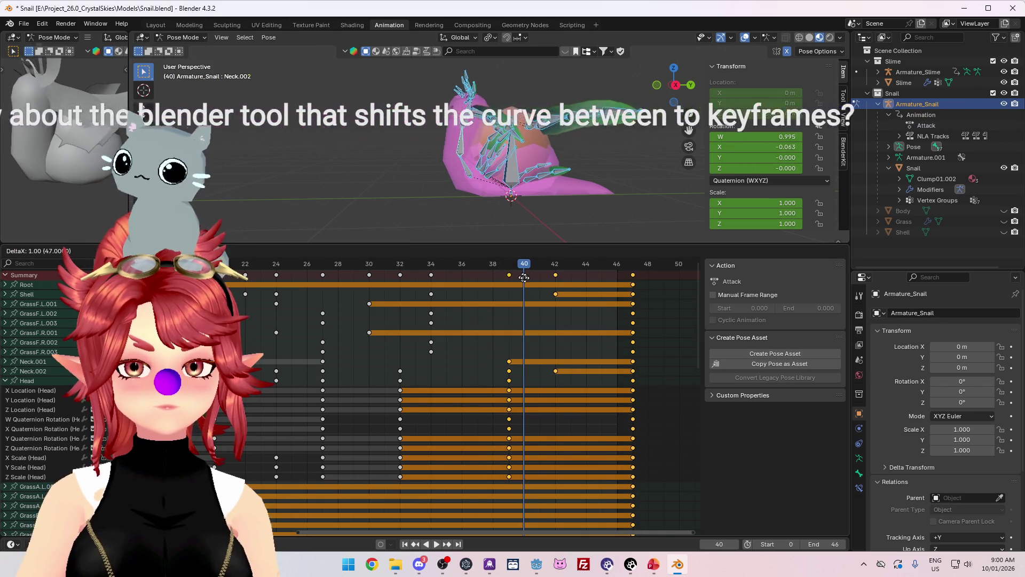
left_click(393, 265)
key("space")
left_click(462, 272)
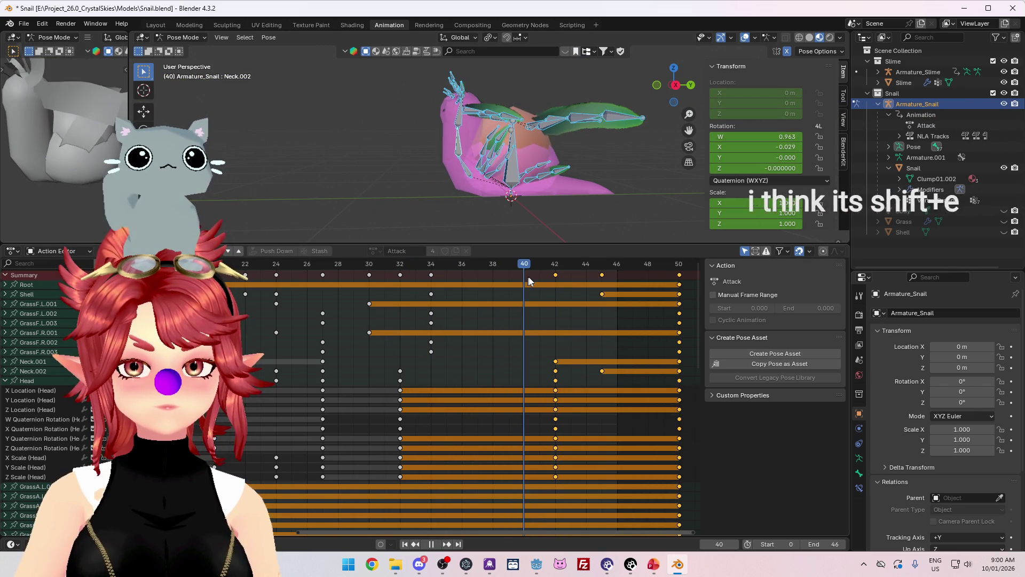
left_click_drag(440, 267, 537, 273)
scroll(512, 399, "down", 2)
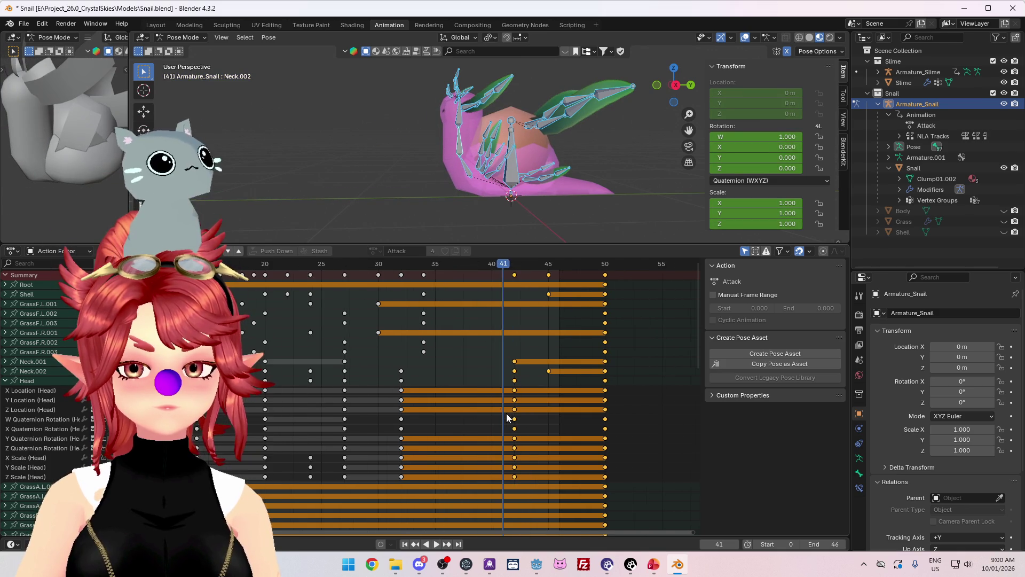
left_click_drag(696, 325, 687, 412)
key("space")
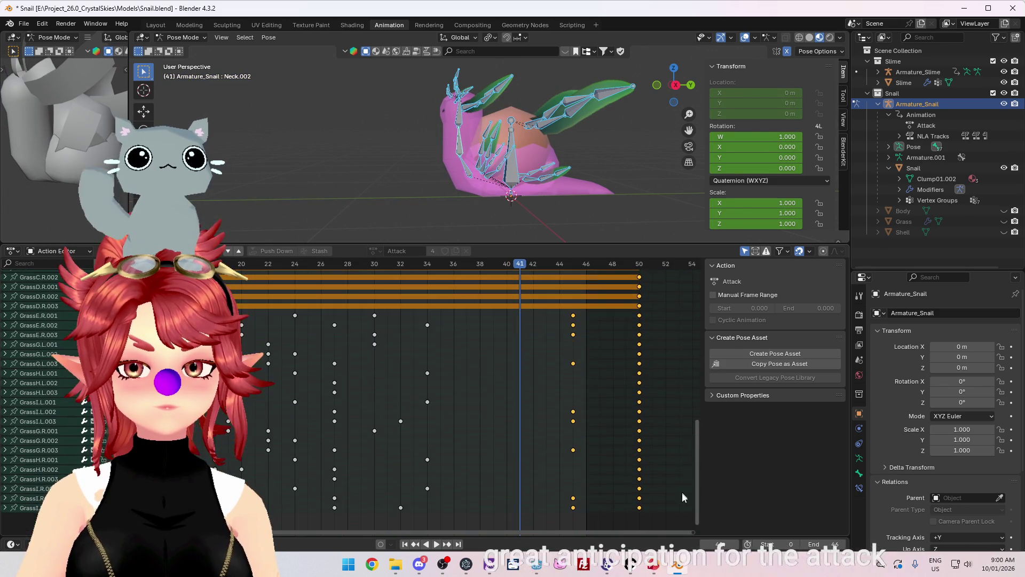
scroll(685, 341, "up", 10)
left_click_drag(432, 271, 524, 281)
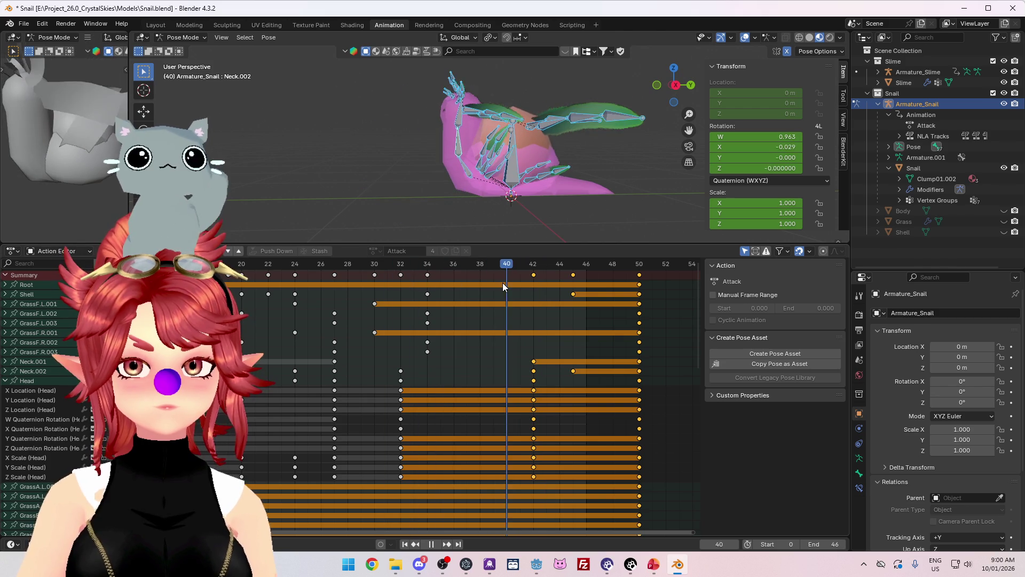
mouse_move(502, 283)
left_mouse_down()
mouse_move(523, 282)
mouse_move(483, 282)
mouse_move(521, 282)
left_mouse_up()
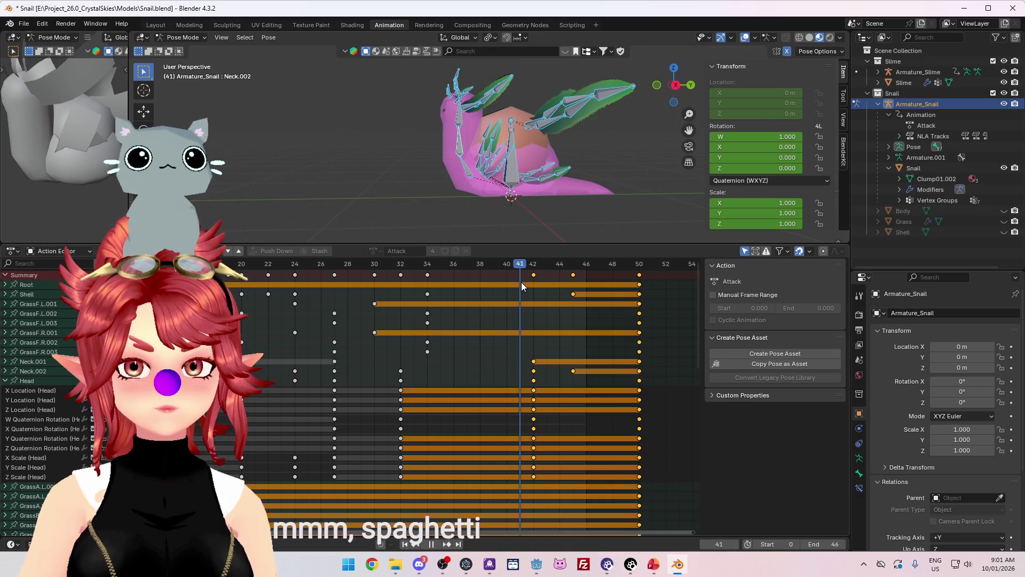
Uncheck the LandAttack track in the NLA editor, return to the Action Editor, and scrub to frame 40.
left_click(12, 251)
left_click(107, 320)
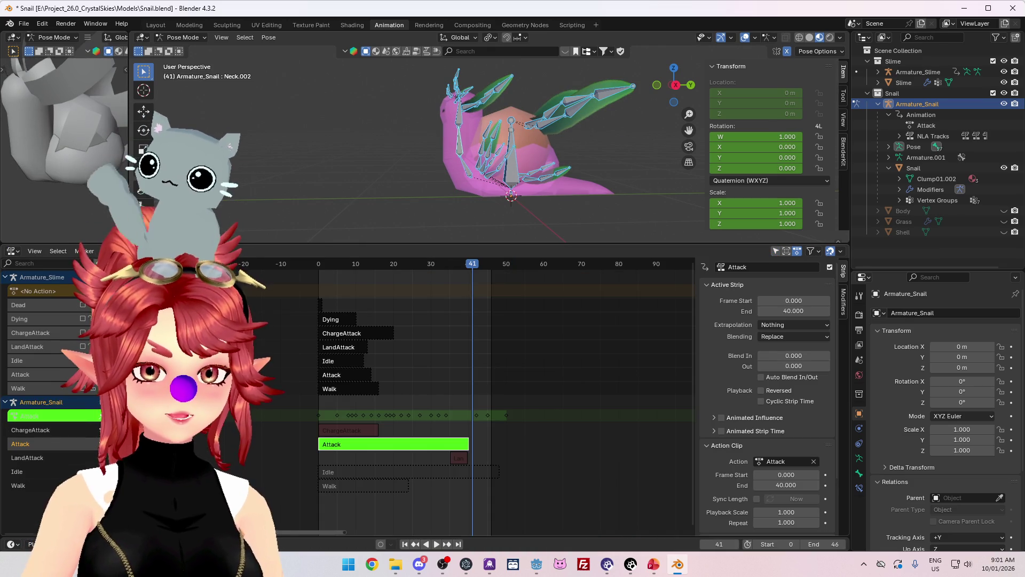
left_click(83, 457)
left_click(13, 251)
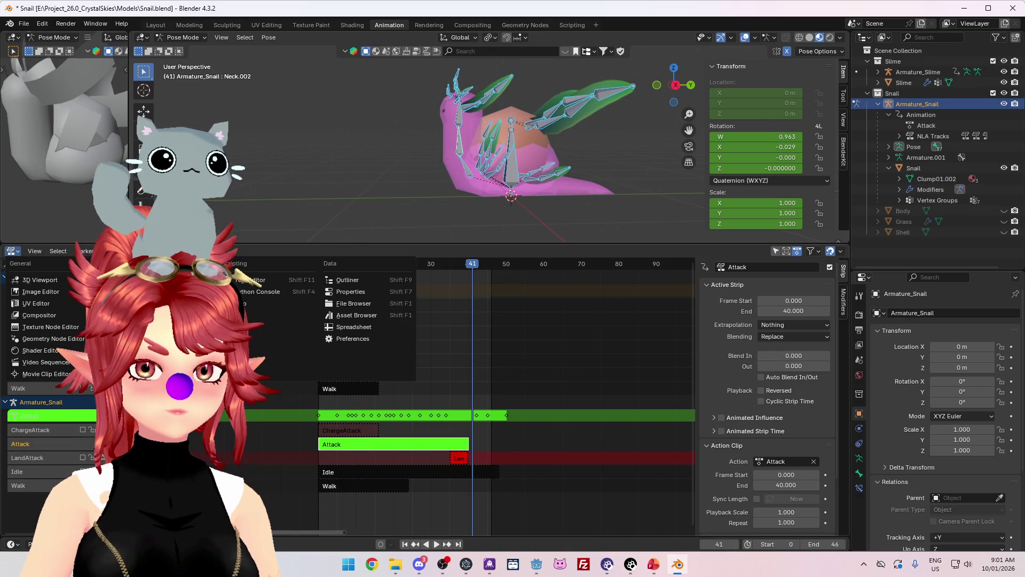
left_click(149, 280)
mouse_move(438, 264)
left_mouse_down()
mouse_move(547, 281)
mouse_move(459, 281)
mouse_move(534, 287)
left_mouse_up()
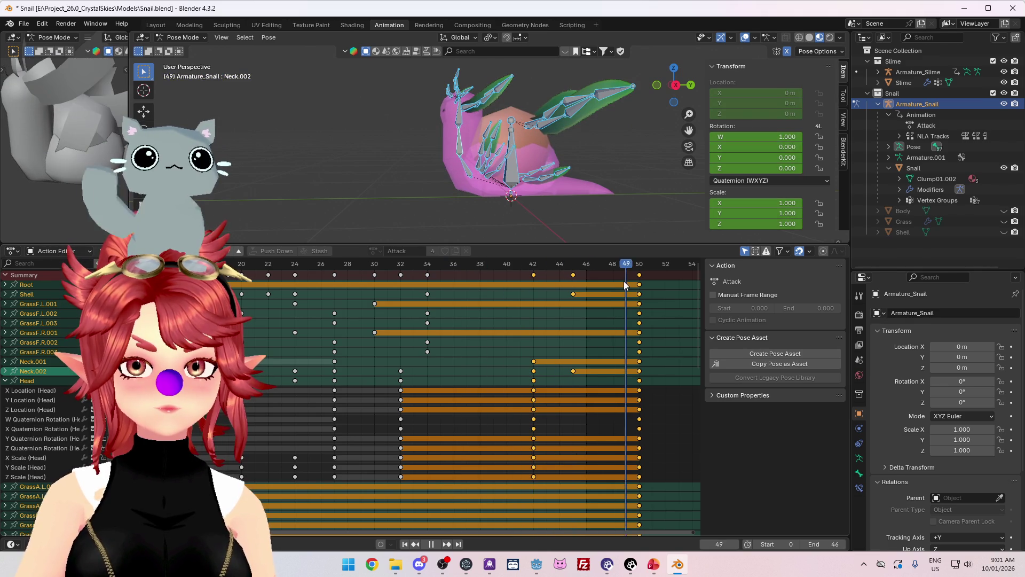
key("Escape")
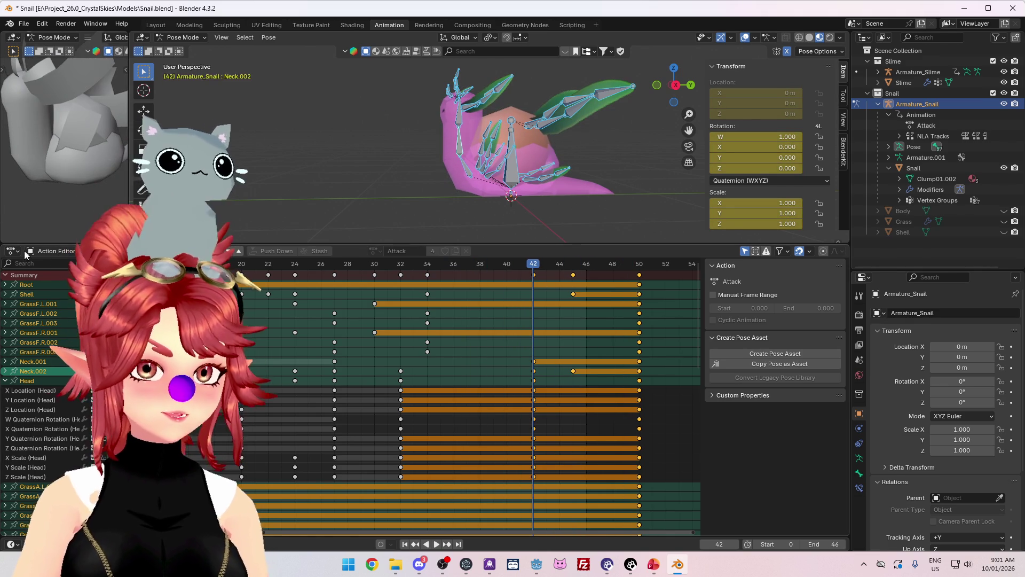
In the NLA editor, exit tweak mode and place the LandAttack strip at frame 40.
left_click(13, 251)
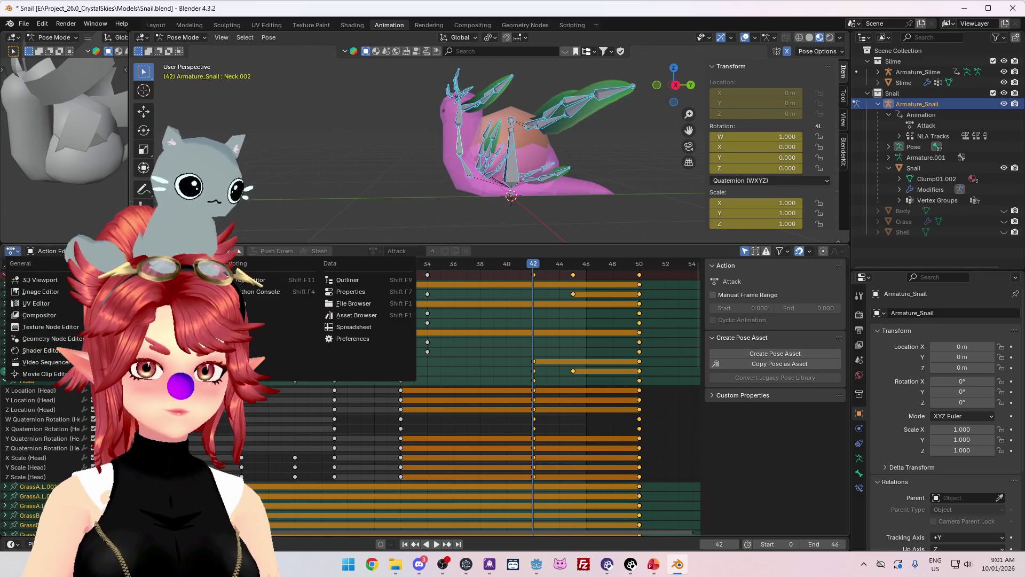
left_click(144, 327)
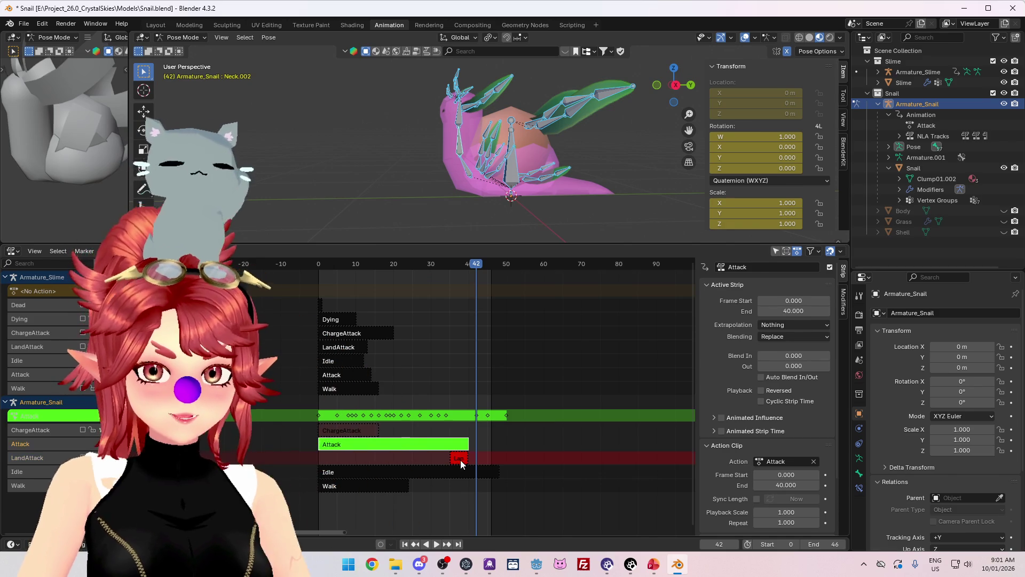
key("Tab")
left_click(460, 458)
left_click_drag(460, 458, 477, 462)
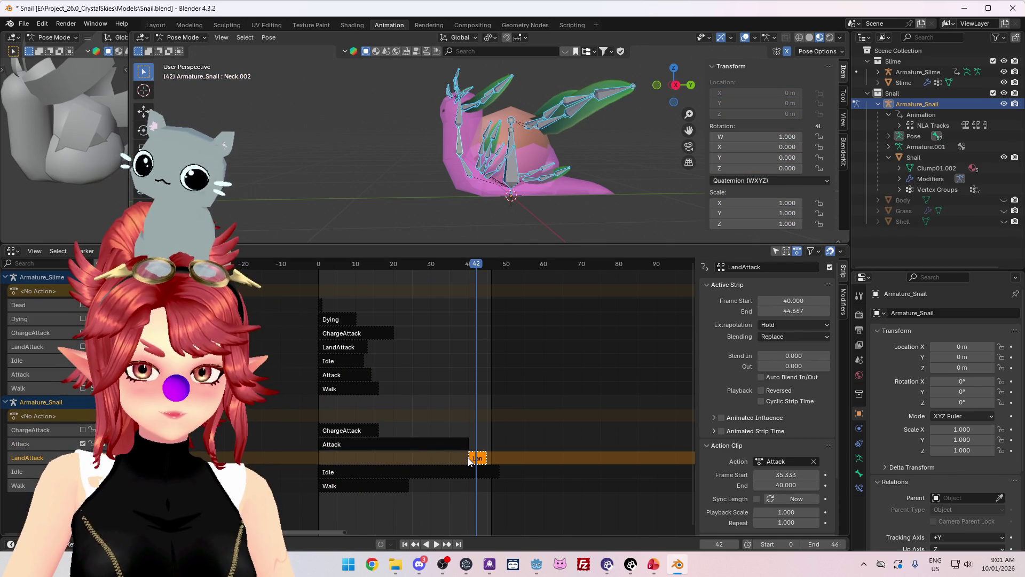
Check each strip's frames and set the Attack strip's Action Clip End to 50.
left_click(414, 442)
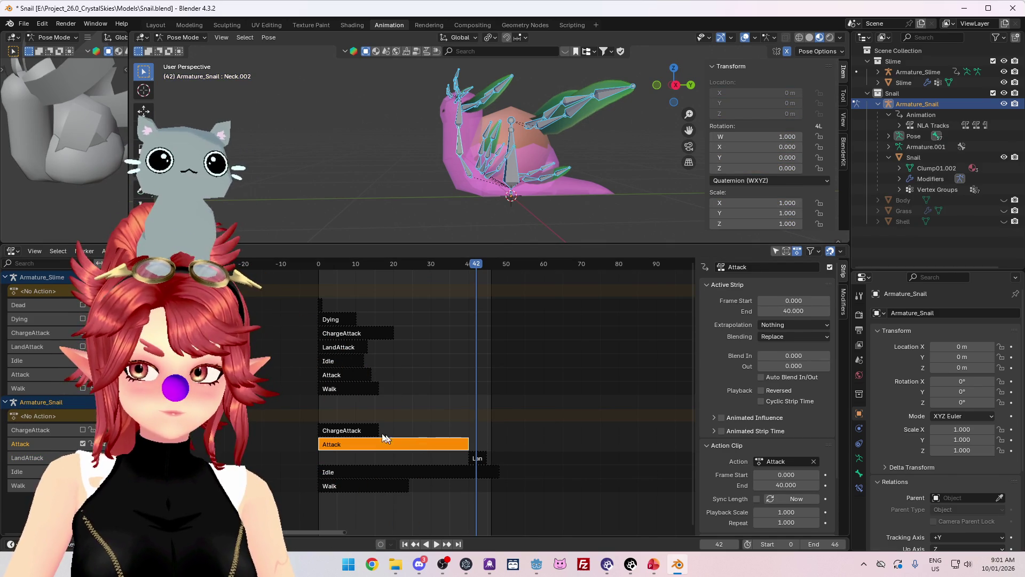
left_click(360, 431)
left_click(375, 446)
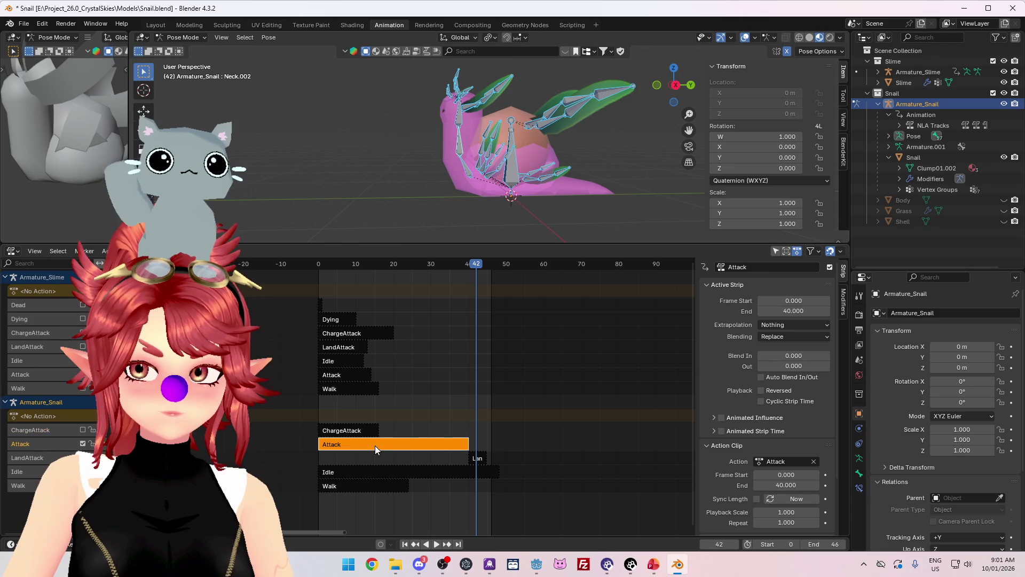
left_click(478, 459)
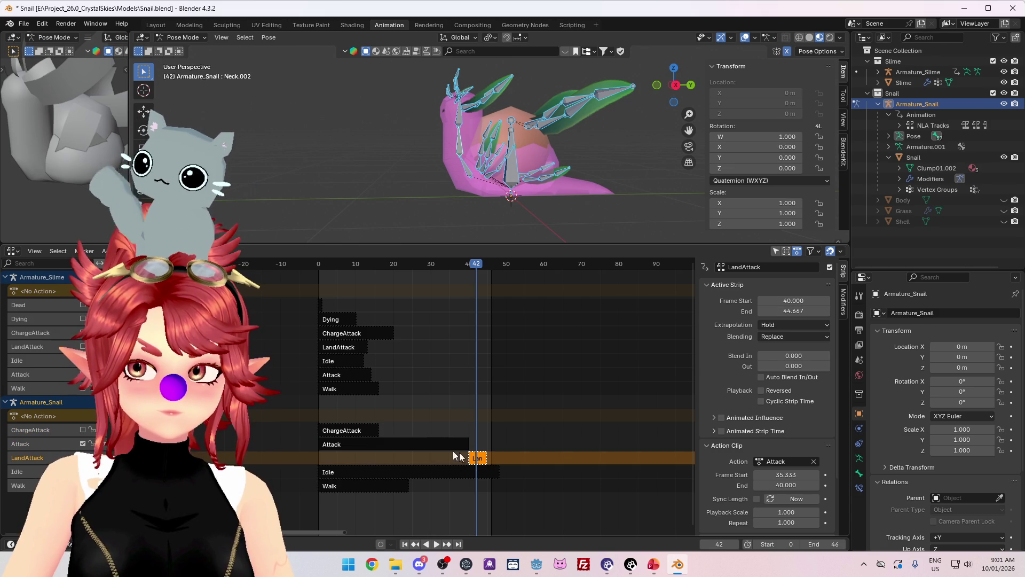
left_click(357, 433)
left_click(381, 444)
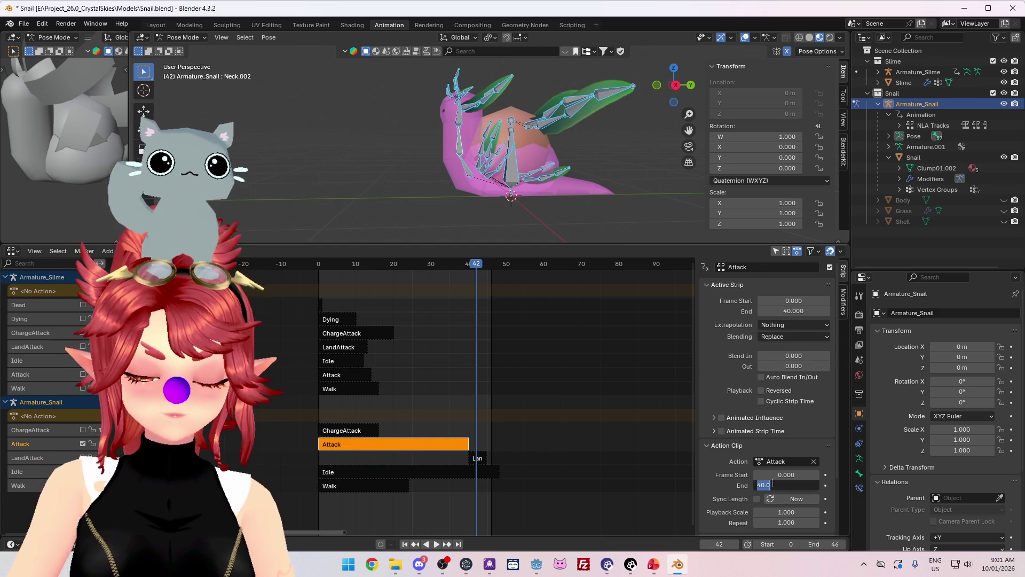
left_click(788, 485)
type("50")
key("Return")
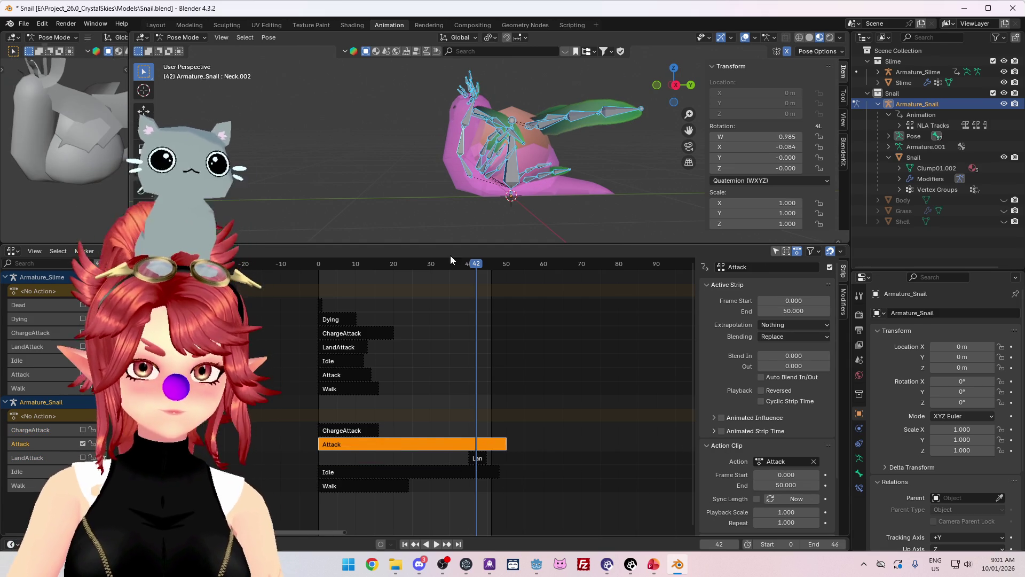
mouse_move(450, 258)
left_mouse_down()
mouse_move(499, 262)
mouse_move(451, 271)
left_mouse_up()
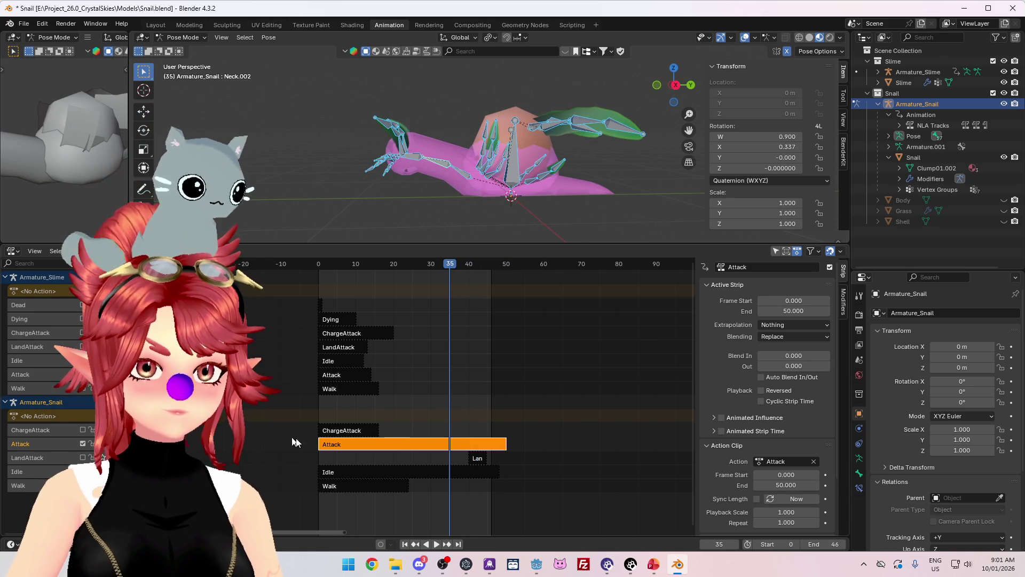
Start tweaking the Attack action inside its strip and return to the Action Editor.
right_click(311, 430)
left_click(289, 407)
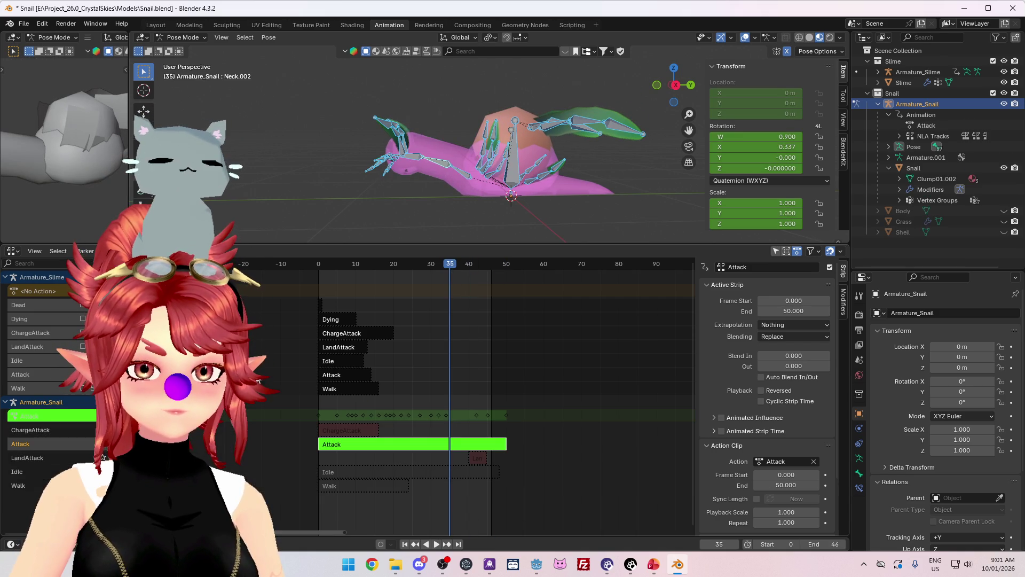
left_click(11, 251)
left_click(134, 280)
Scrub the Attack action through frame 50, select all keys, and bring up Set F-Curve Extrapolation.
key("space")
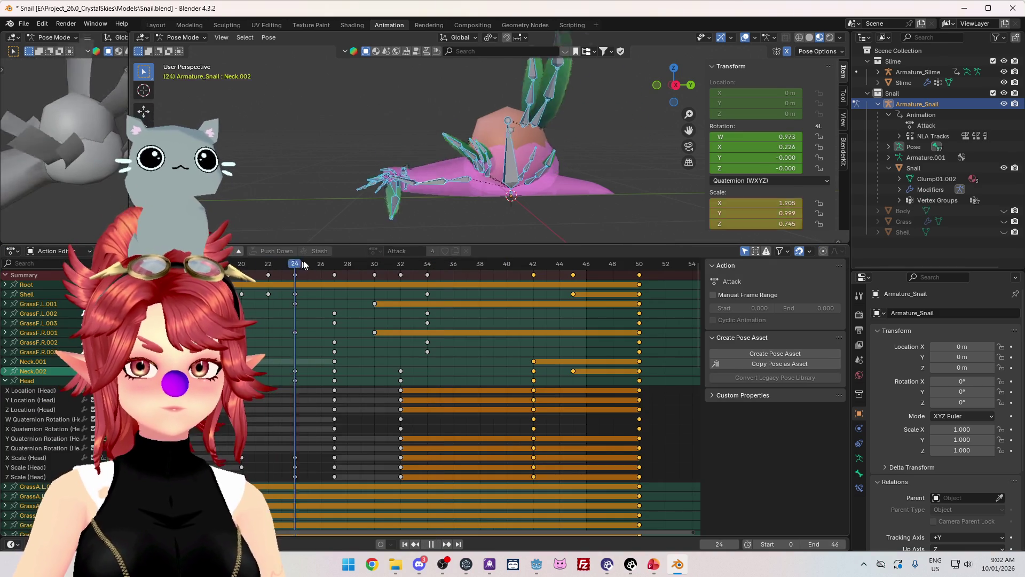
left_click_drag(450, 266, 635, 268)
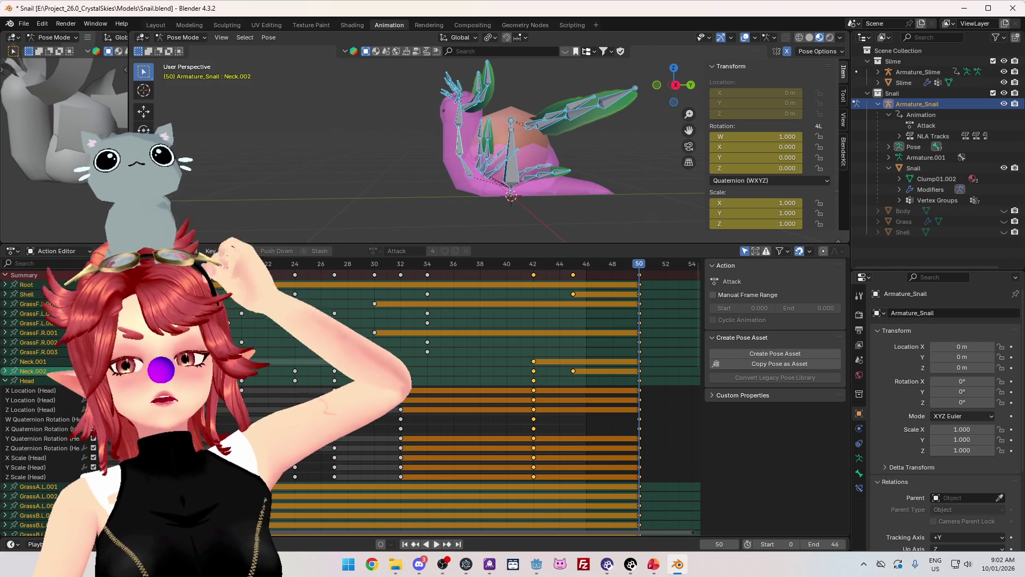
key("a")
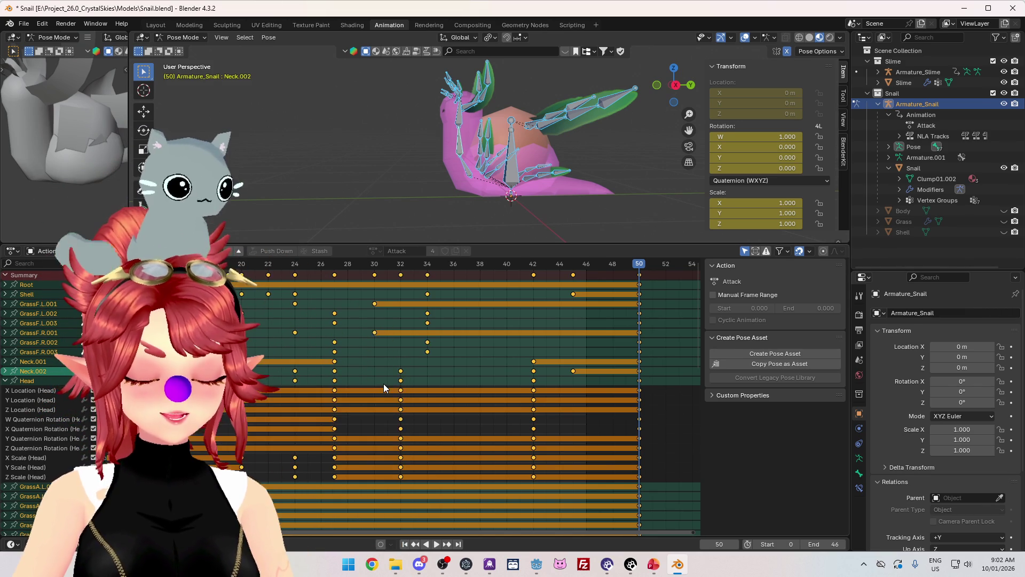
key("shift+e")
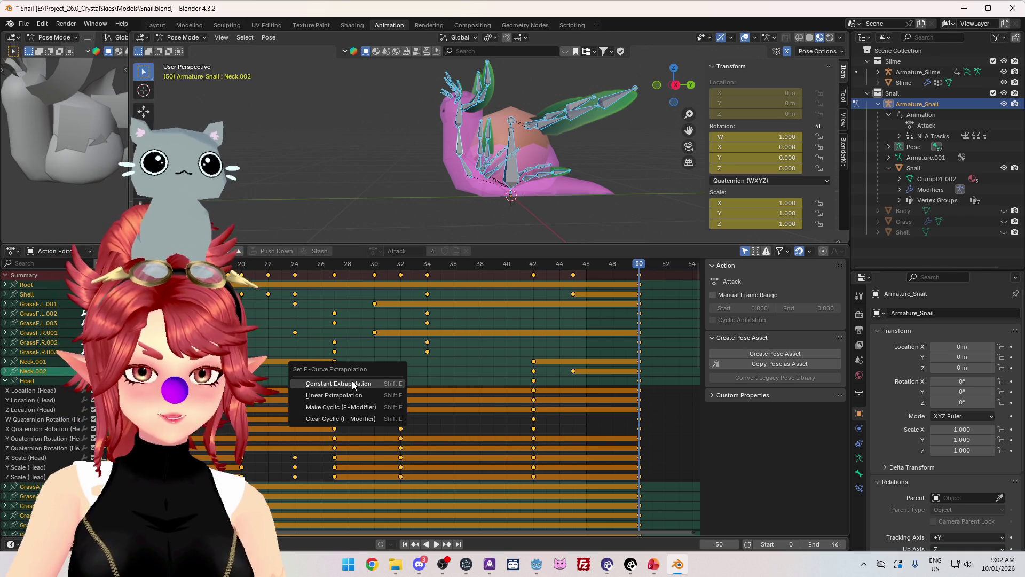
Close the extrapolation menu unchanged, review playback, and raise the End frame from 46 to 50.
left_click(455, 356)
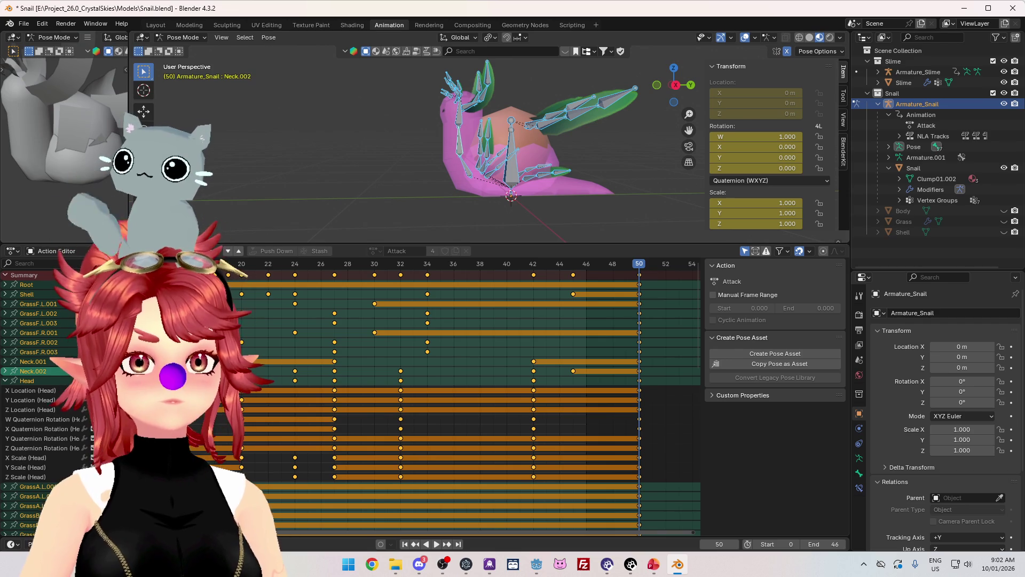
key("space")
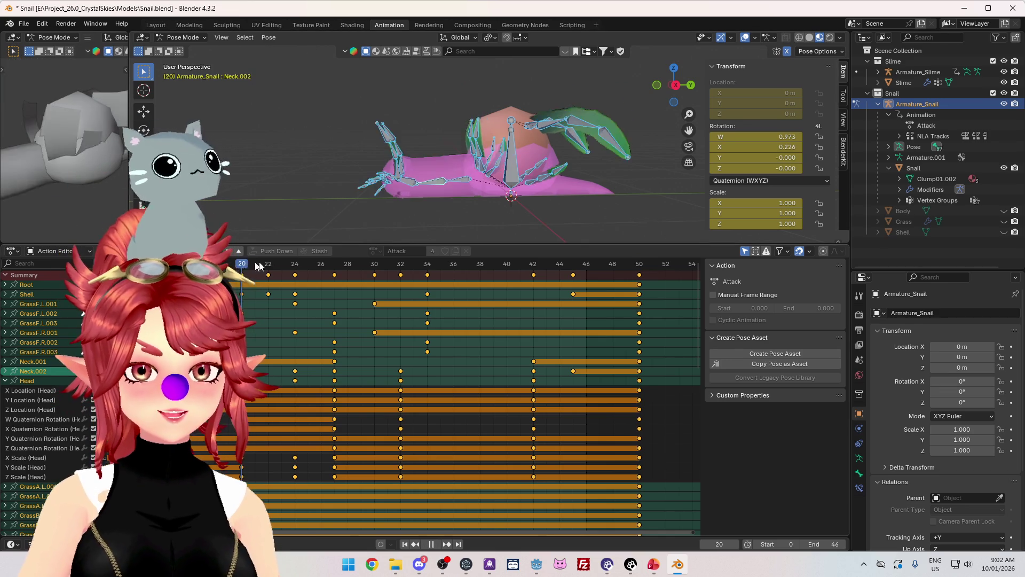
left_click(348, 264)
key("space")
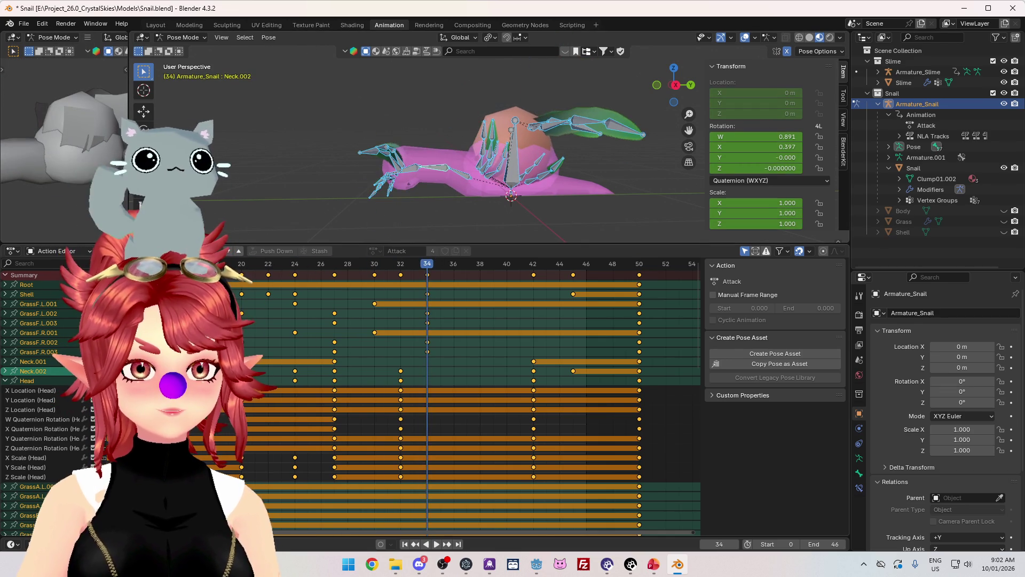
key("space")
left_click(419, 264)
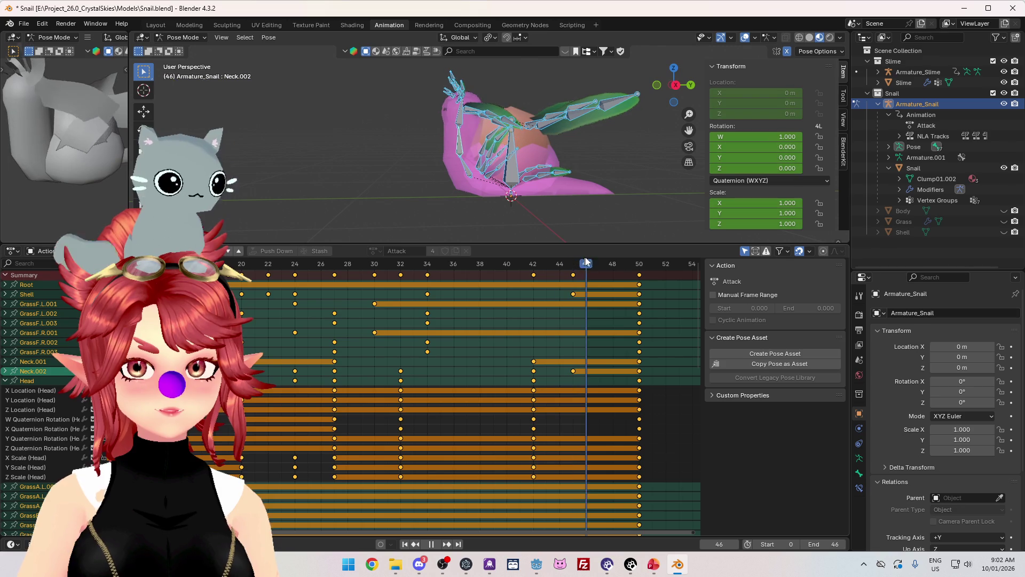
left_click_drag(585, 262, 642, 263)
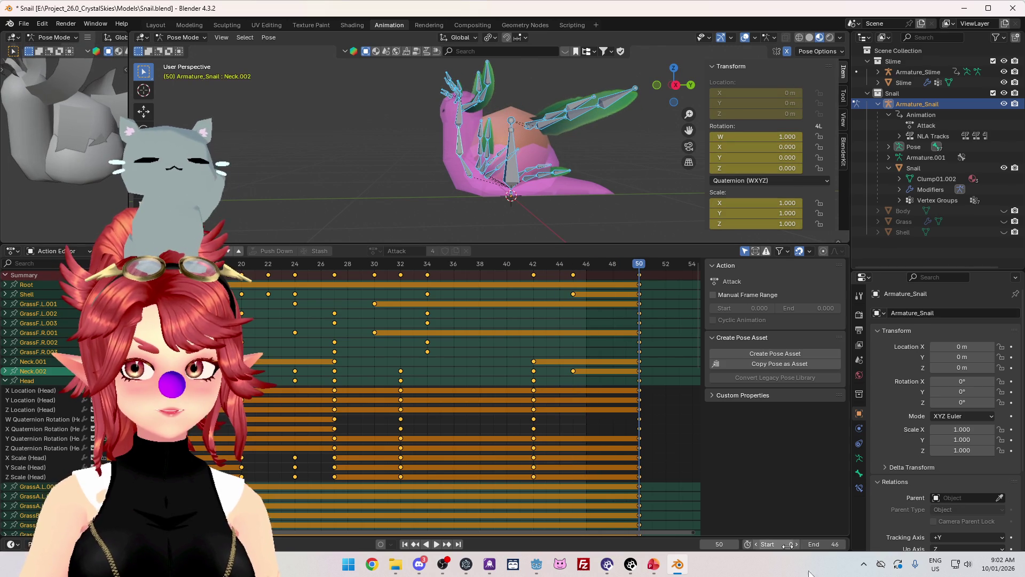
type("50")
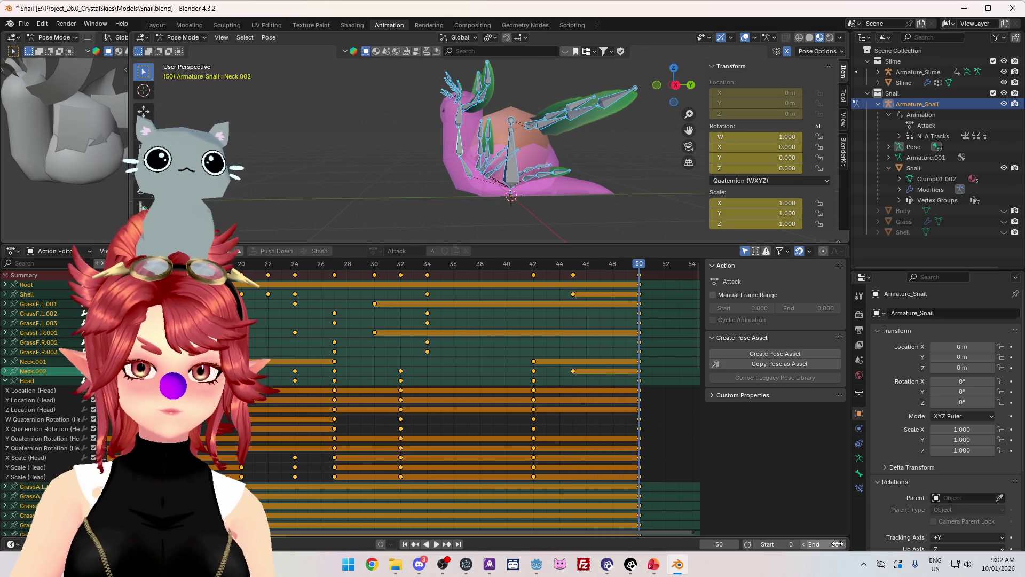
key("Return")
left_click(436, 548)
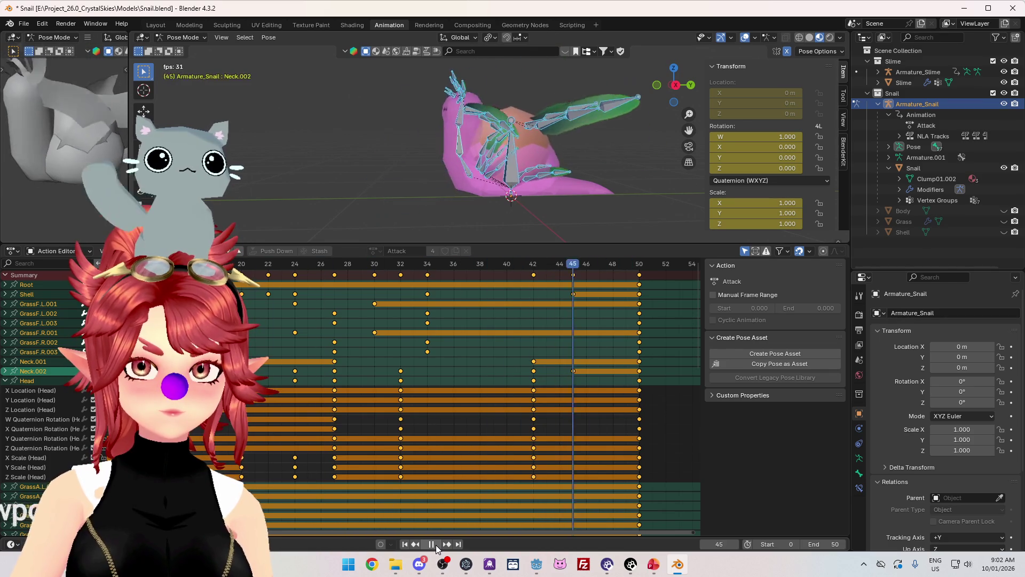
Review the Attack ending, stop at frame 42, and select the GrassE.L.001 grass bone.
left_click(435, 544)
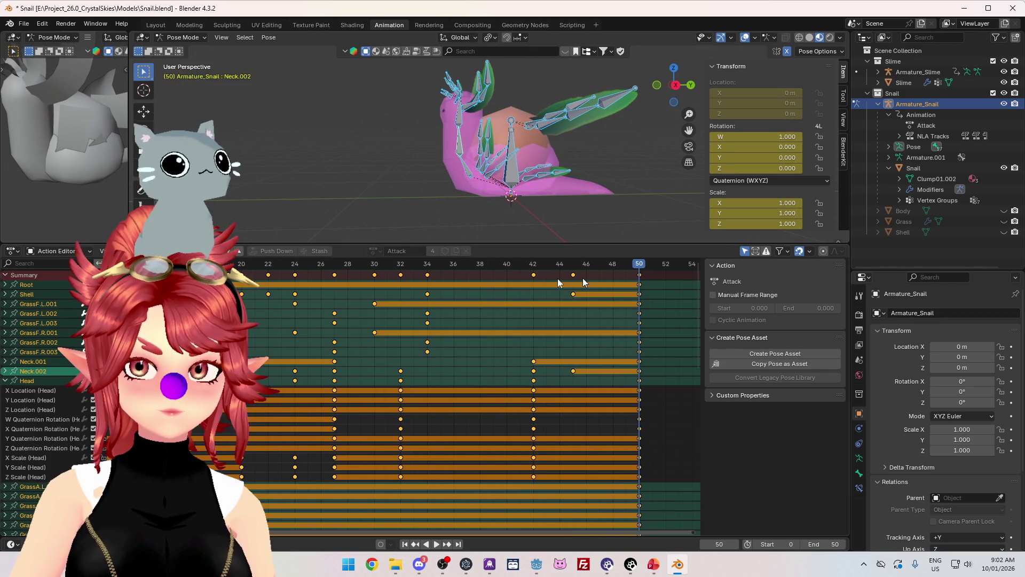
left_click_drag(444, 534, 226, 534)
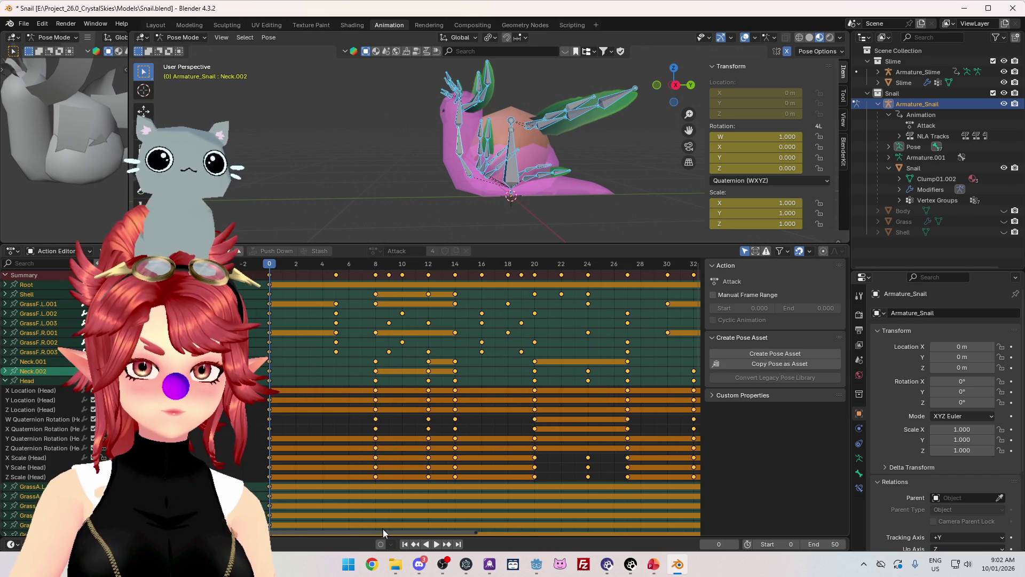
key("space")
left_click_drag(379, 533, 633, 526)
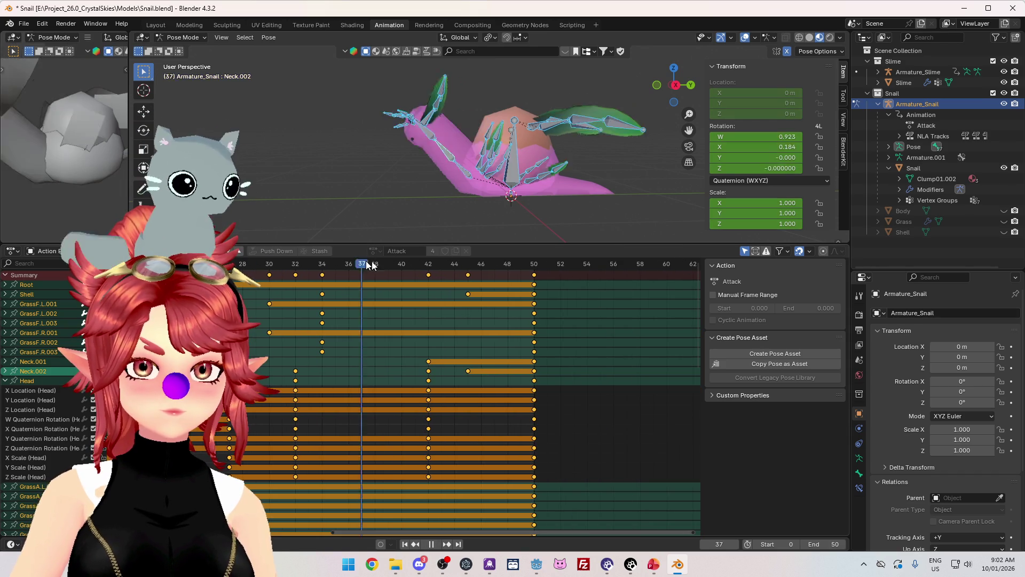
mouse_move(534, 273)
left_mouse_down()
mouse_move(441, 273)
mouse_move(529, 275)
left_mouse_up()
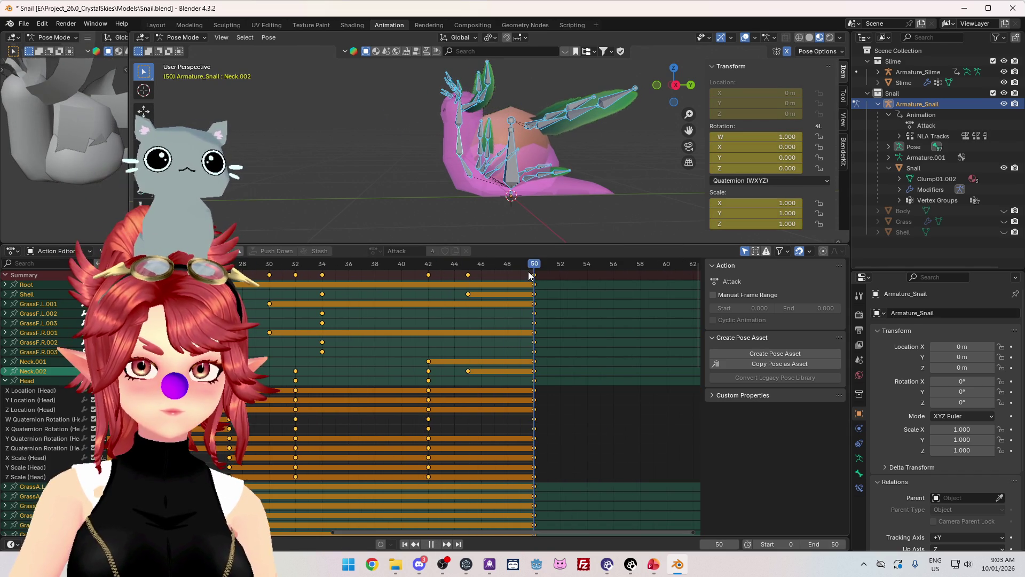
left_click(363, 274)
key("space")
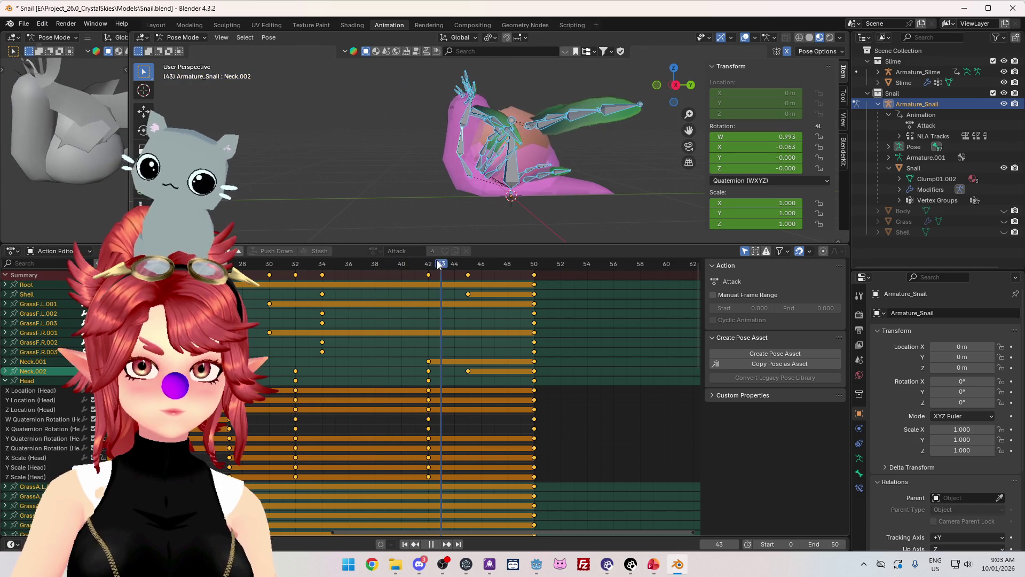
left_click_drag(466, 266, 430, 268)
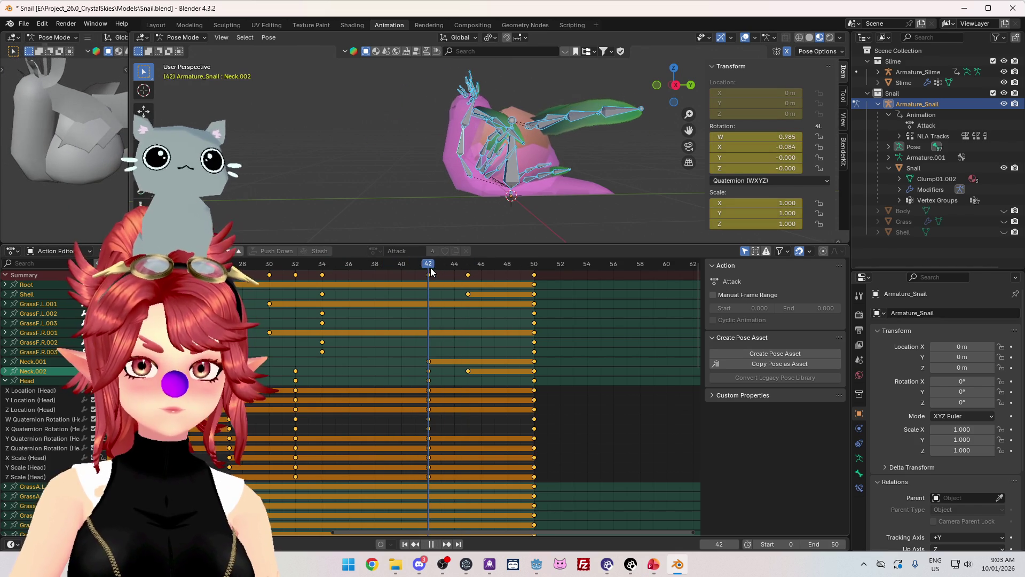
key("space")
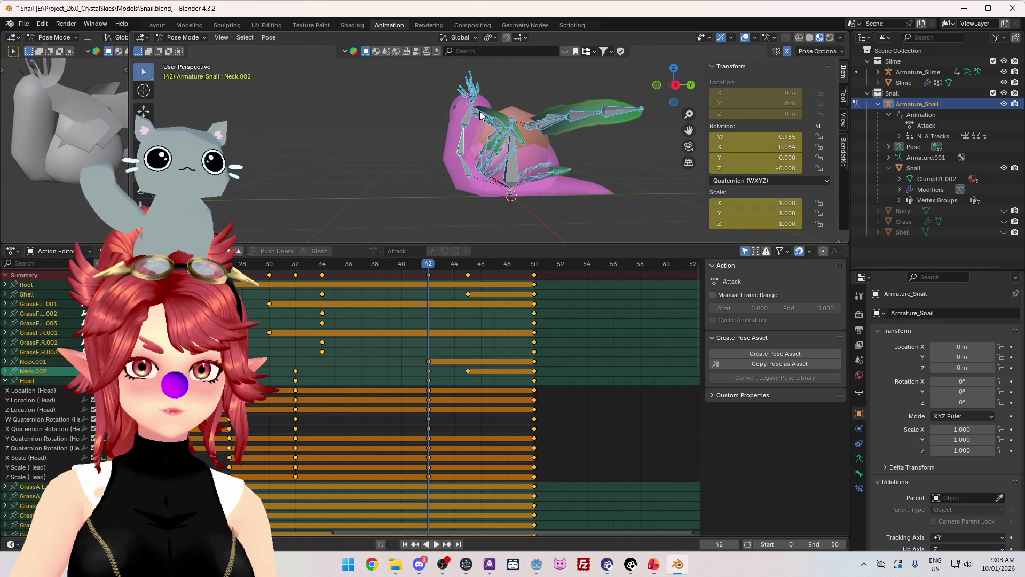
left_click(480, 115)
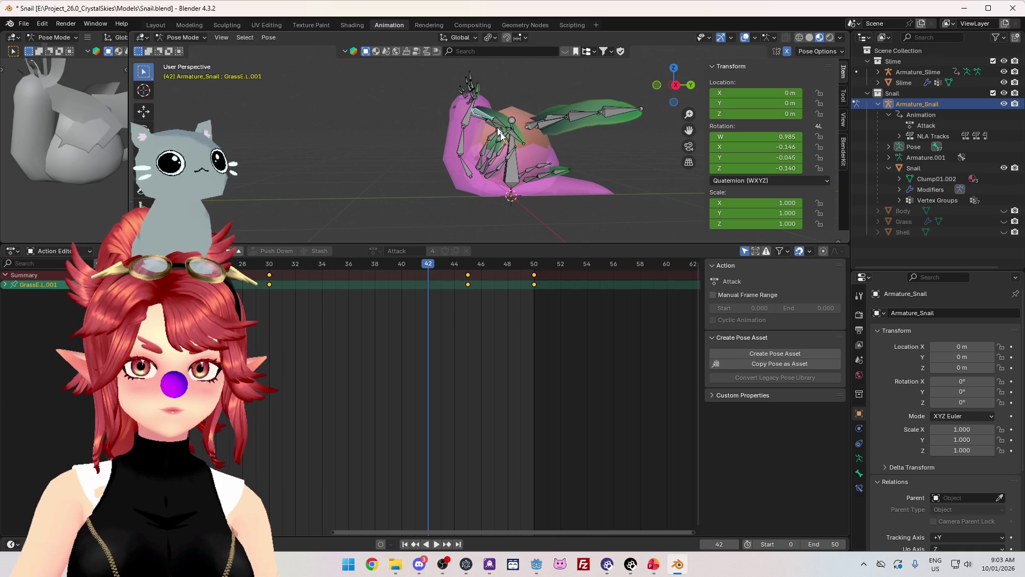
At frame 45, add GrassE.R.001 to the selection and rotate the grass bones, then play it back.
key("Up")
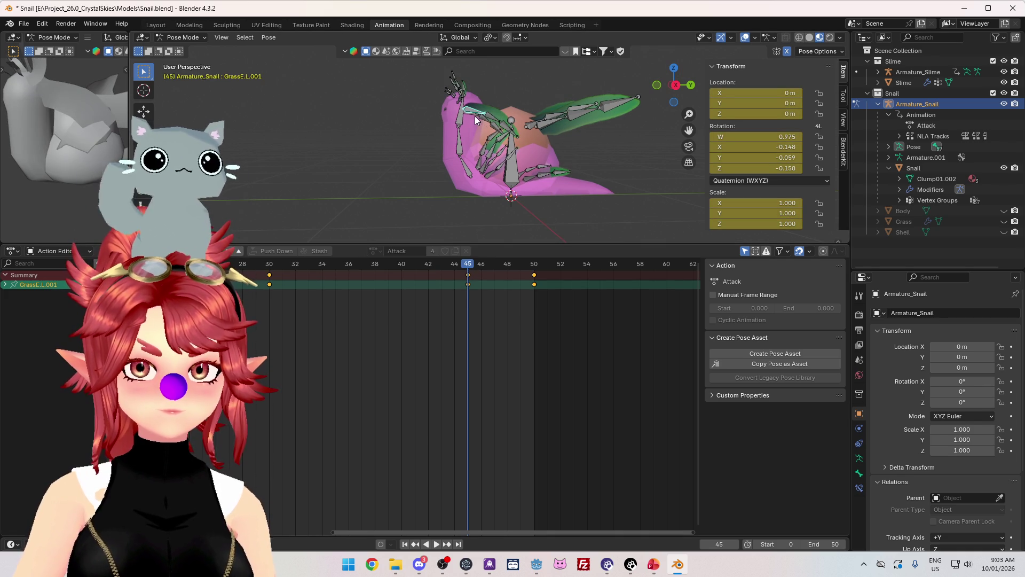
left_click(455, 130, "shift")
key("KP_3")
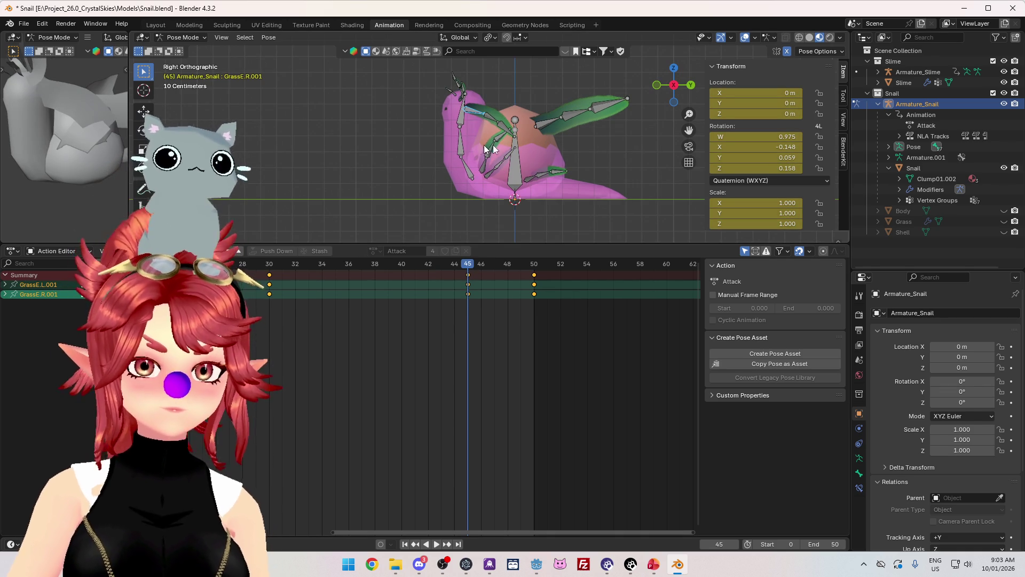
key("r")
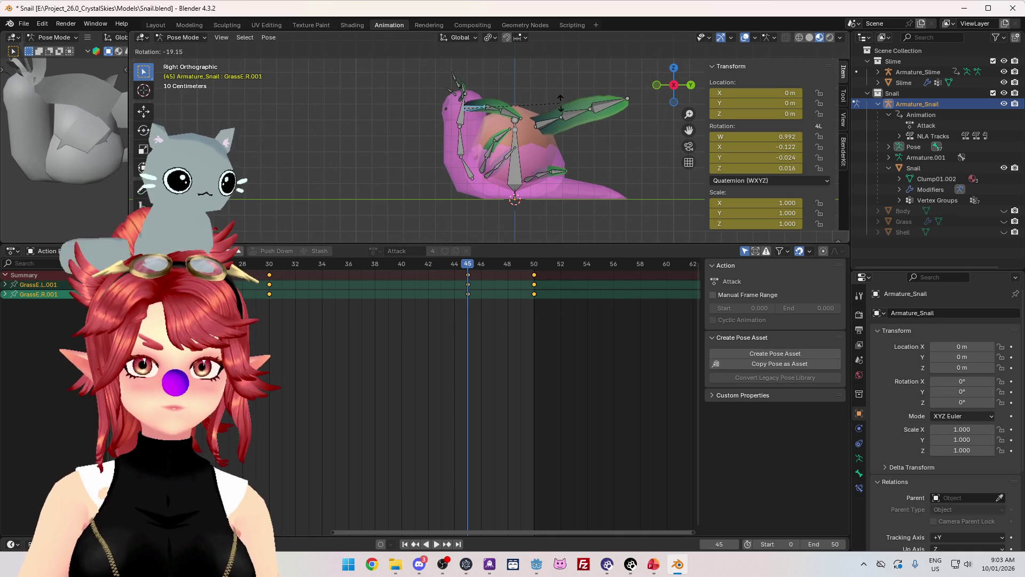
left_click(537, 100)
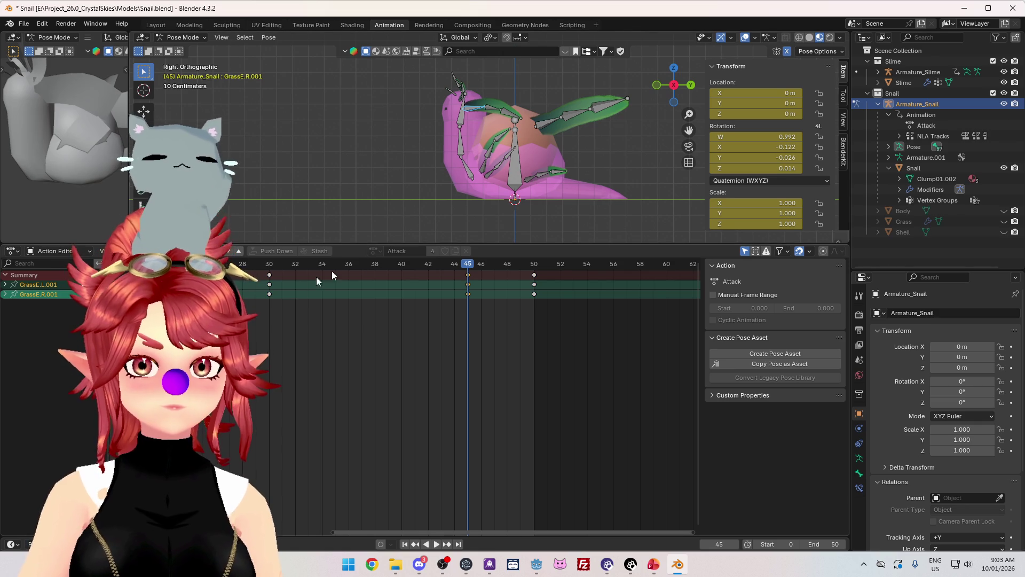
key("space")
mouse_move(471, 265)
left_mouse_down()
mouse_move(586, 266)
mouse_move(268, 267)
mouse_move(455, 269)
left_mouse_up()
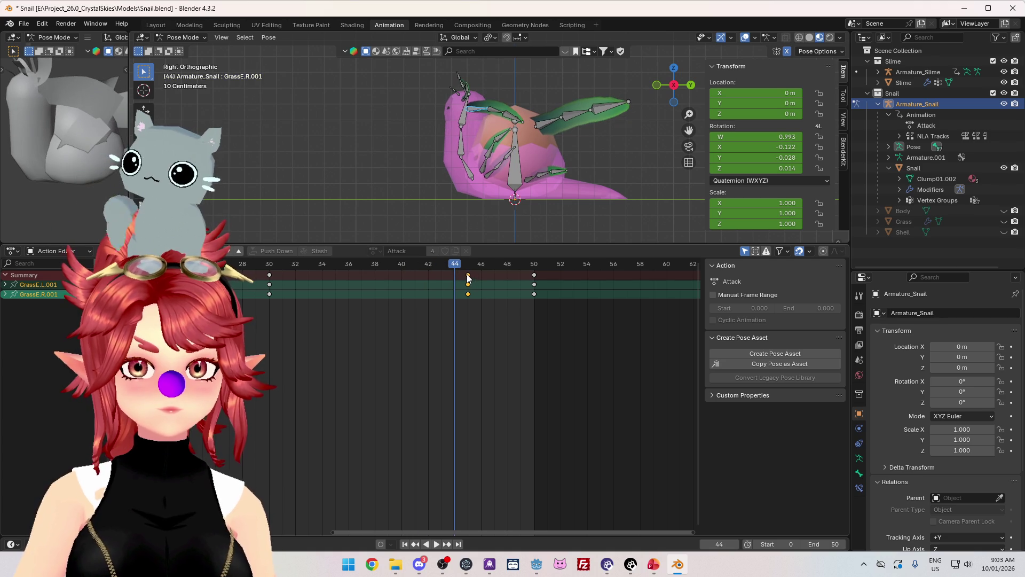
Select all six grass bones and shift their frame-45 keys earlier to frame 43.
middle_click_drag(475, 107, 491, 100)
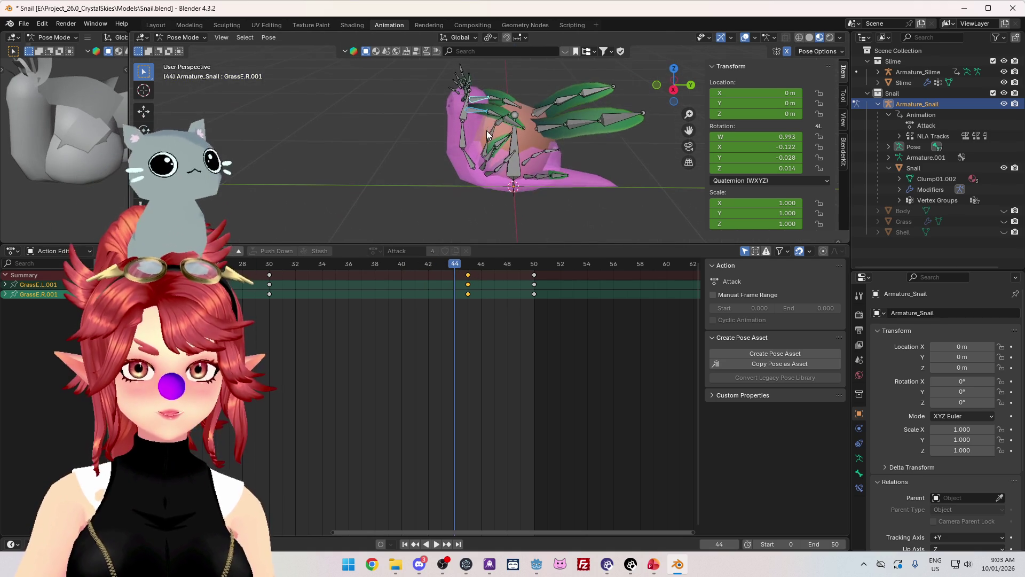
left_click(483, 109, "shift")
left_click(497, 104, "shift")
left_click(505, 104, "shift")
left_click(513, 106, "shift")
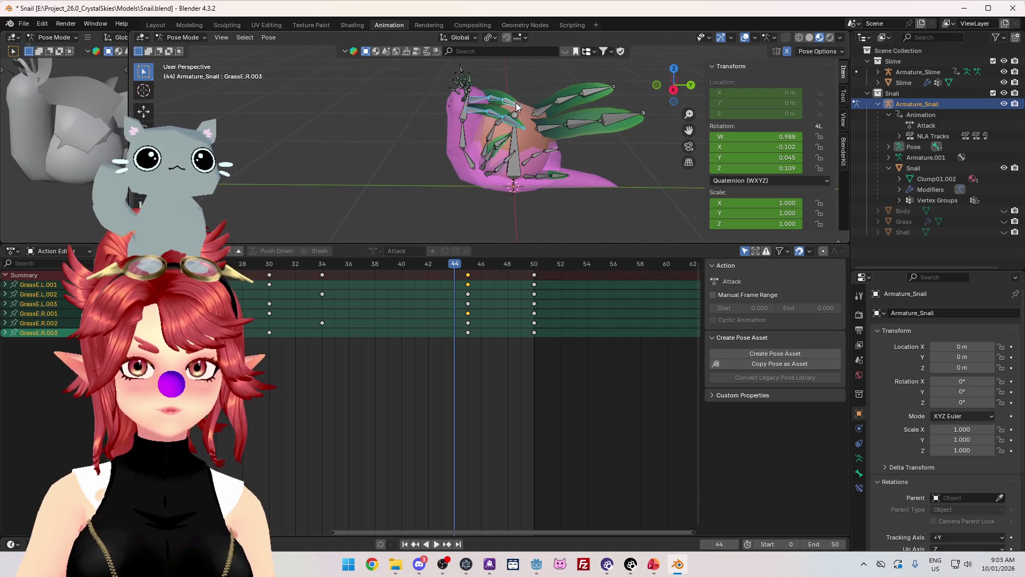
key("KP_3")
mouse_move(321, 264)
left_mouse_down()
mouse_move(481, 269)
mouse_move(304, 276)
mouse_move(342, 267)
mouse_move(448, 274)
mouse_move(431, 274)
left_mouse_up()
mouse_move(328, 267)
left_mouse_down()
mouse_move(519, 270)
mouse_move(442, 276)
left_mouse_up()
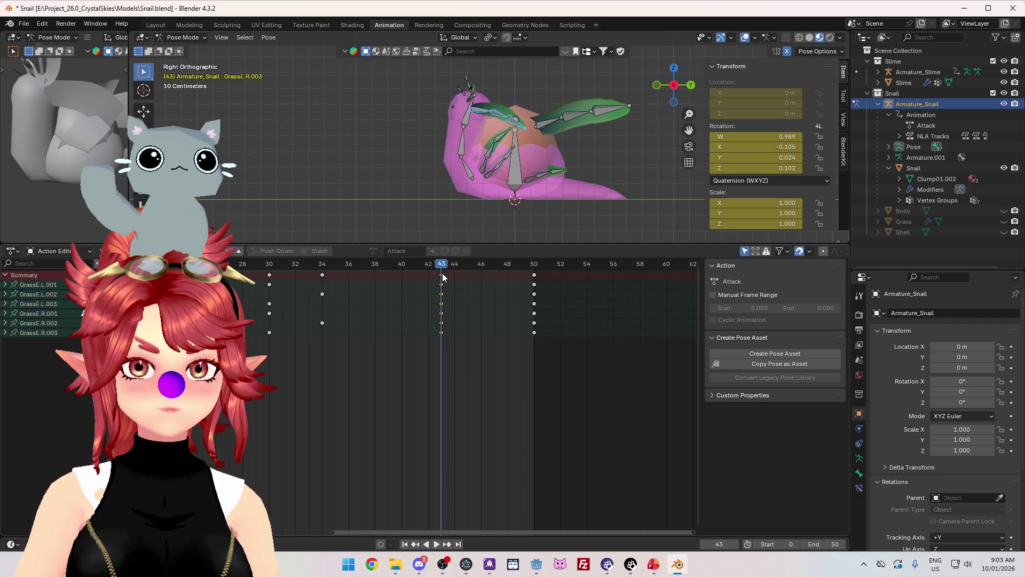
Insert grass-bone keys at frames 48 and 45, nudging the frame-43 keys to 42.
left_click(507, 264)
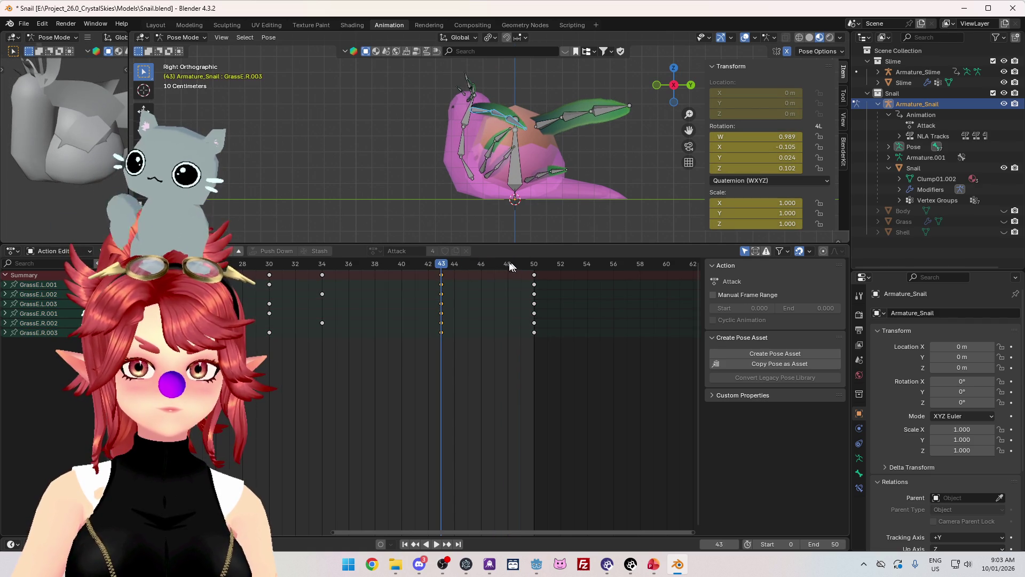
key("i")
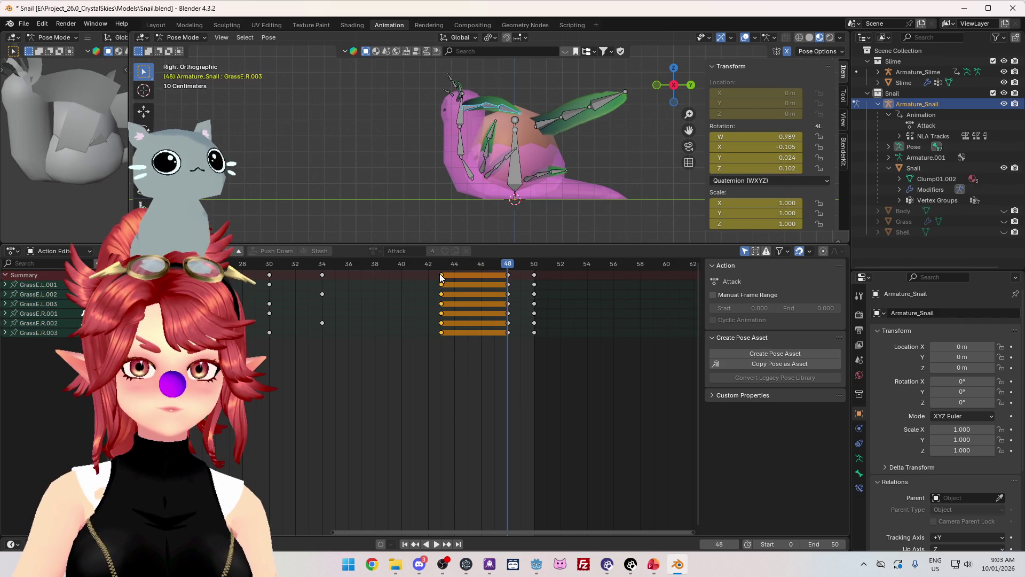
left_click_drag(439, 277, 426, 277)
left_click(531, 276)
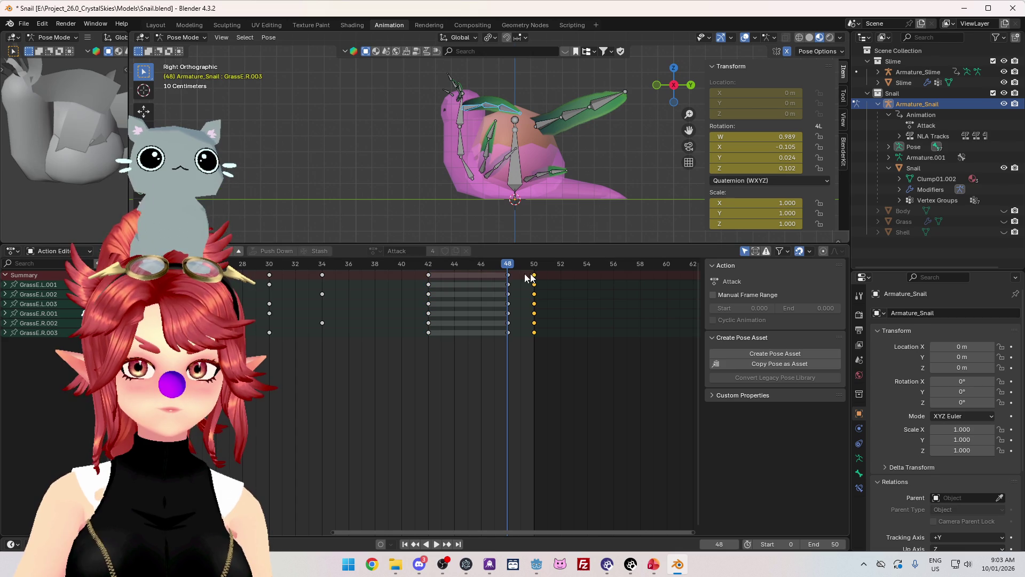
left_click(471, 266)
key("i")
key("space")
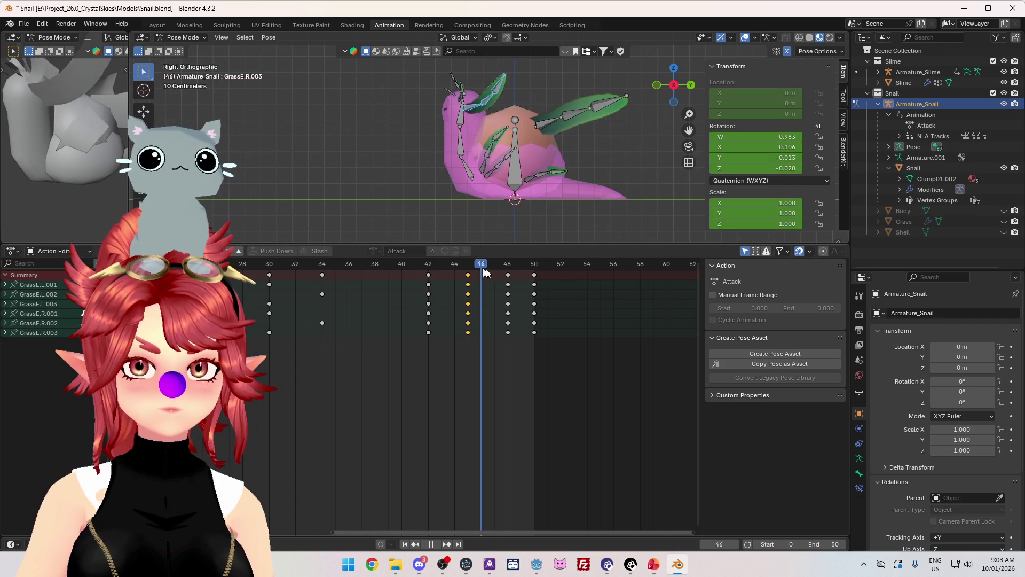
Slide the selected grass keys from frame 45 to 47, replaying the swing to check timing.
mouse_move(400, 265)
left_mouse_down()
mouse_move(415, 278)
mouse_move(438, 266)
mouse_move(428, 273)
left_mouse_up()
key("space")
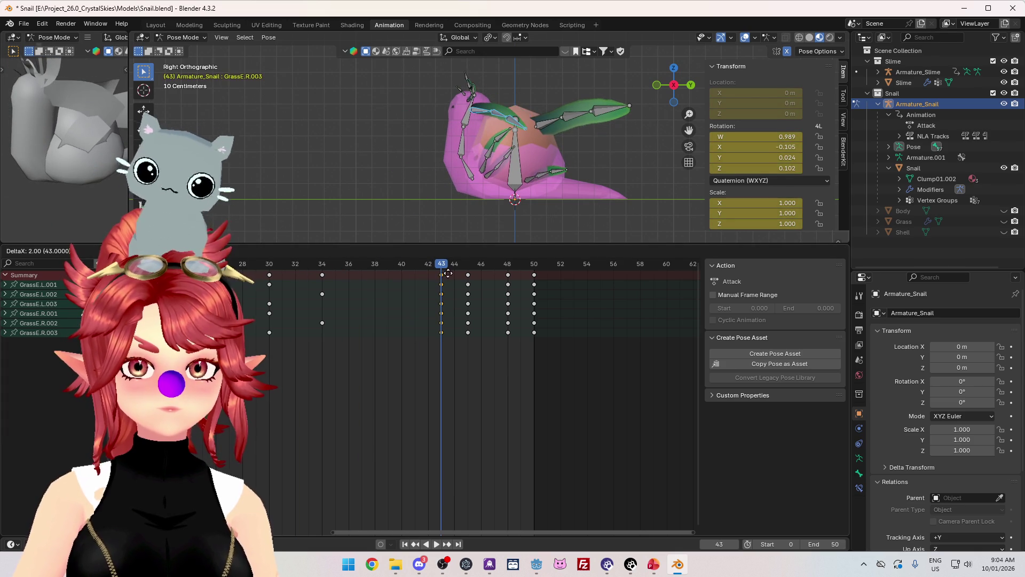
left_click(447, 273)
key("space")
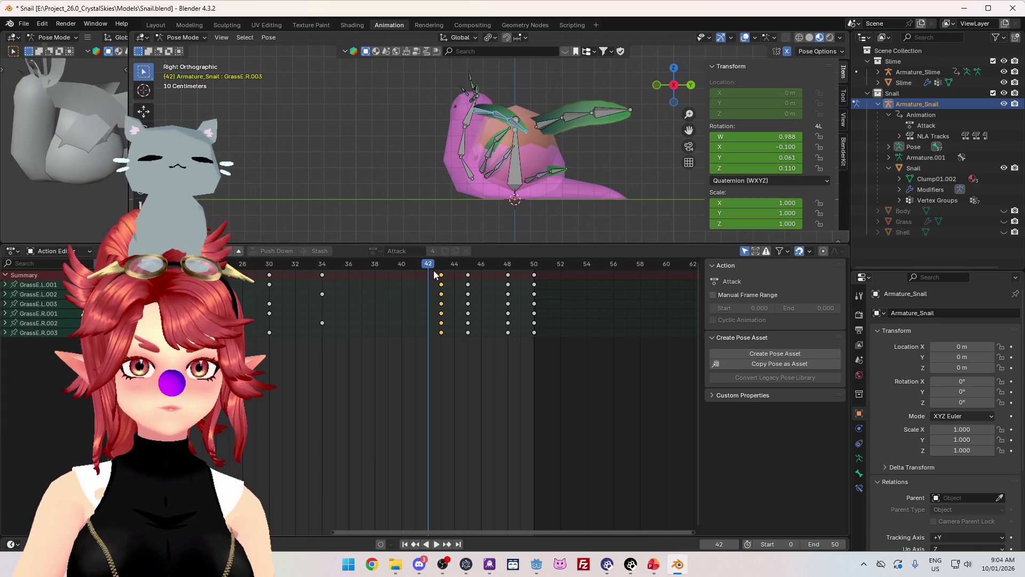
mouse_move(468, 275)
left_mouse_down()
mouse_move(494, 274)
mouse_move(468, 275)
left_mouse_up()
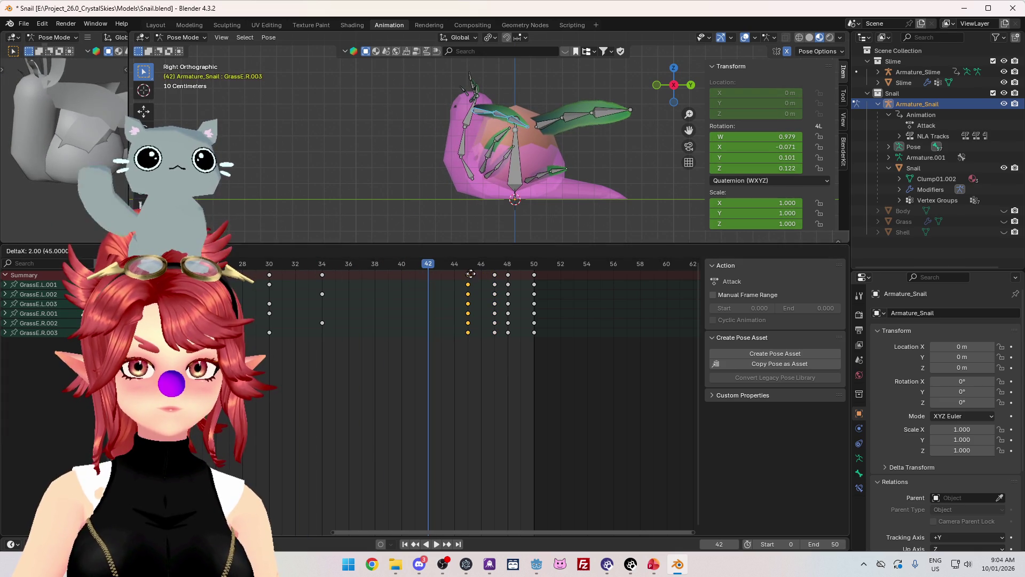
key("space")
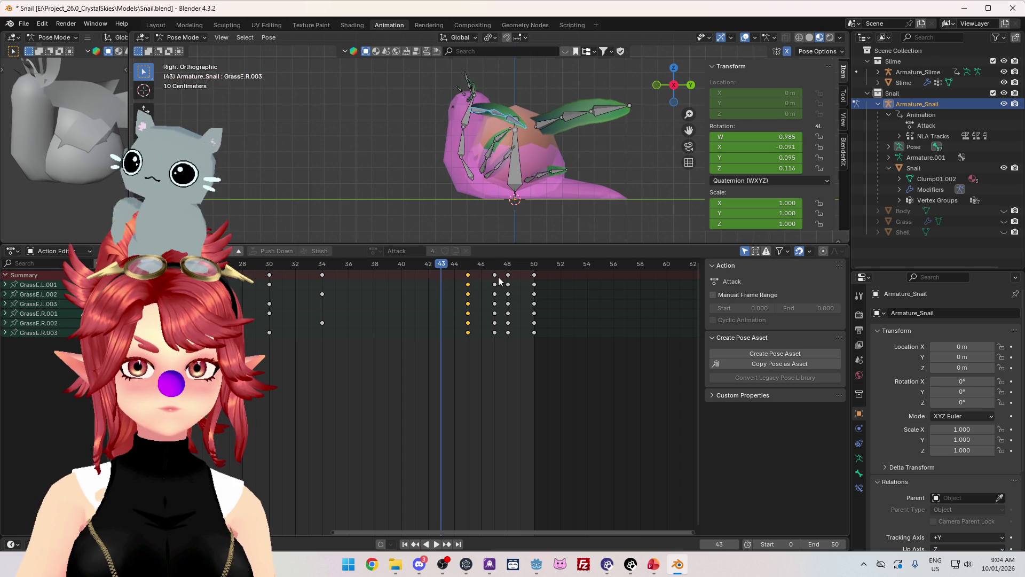
mouse_move(508, 274)
left_mouse_down()
mouse_move(521, 274)
mouse_move(495, 274)
left_mouse_up()
key("space")
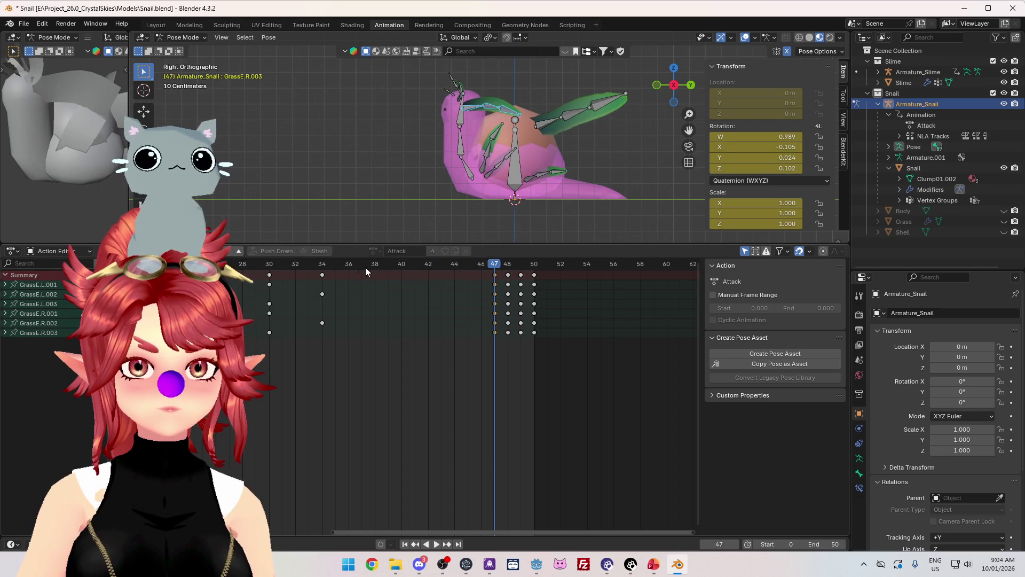
mouse_move(365, 267)
left_mouse_down()
mouse_move(323, 267)
mouse_move(508, 271)
left_mouse_up()
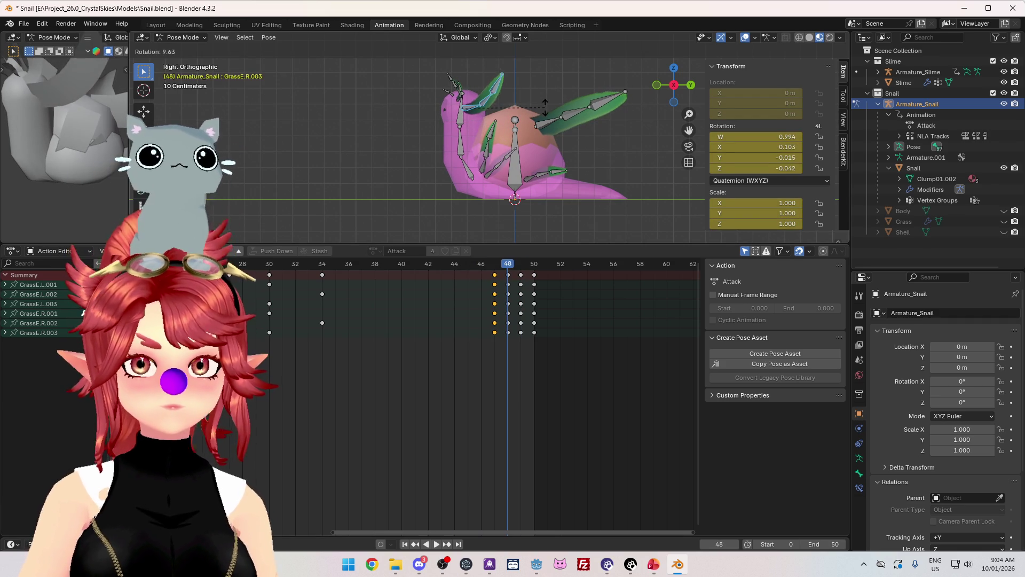
Select GrassE.L.003 and rotate it in the right side view.
middle_click_drag(498, 89, 522, 107)
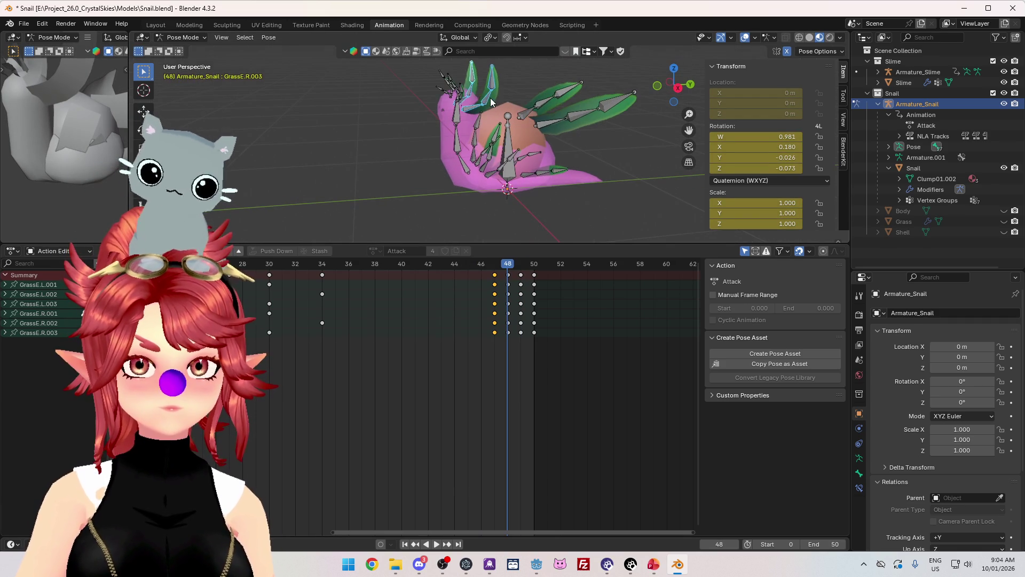
left_click(493, 81)
key("KP_3")
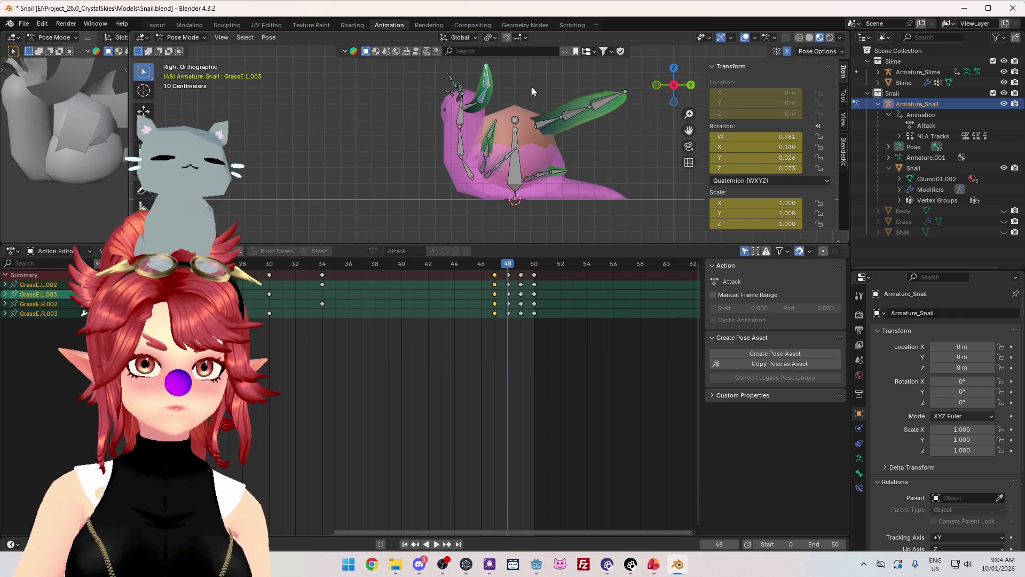
key("r")
left_click(547, 91)
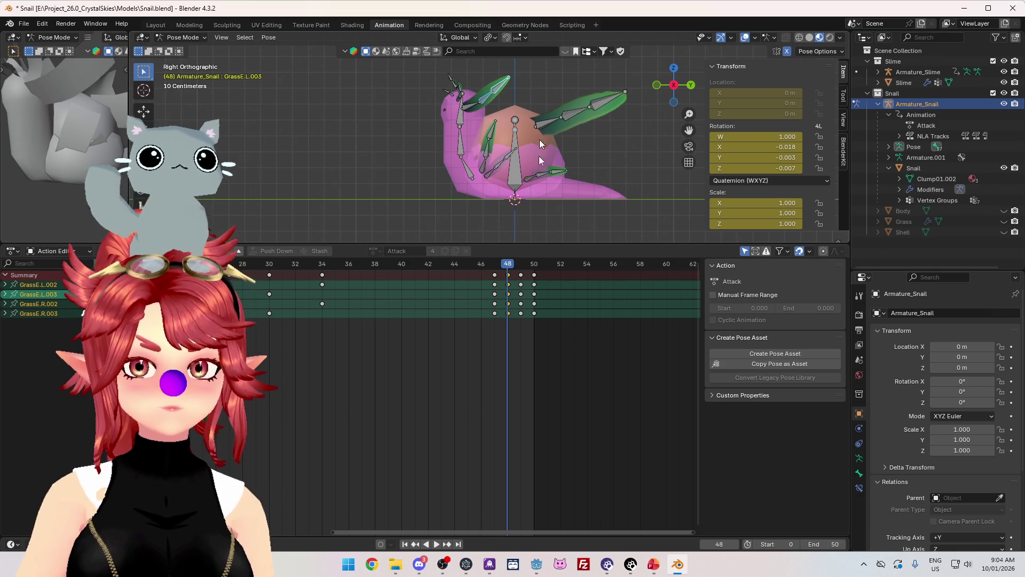
key("space")
Remove the grass keys at frames 48–49 and scrub through the remaining motion.
left_click_drag(481, 266, 536, 271)
key("space")
key("ctrl+z")
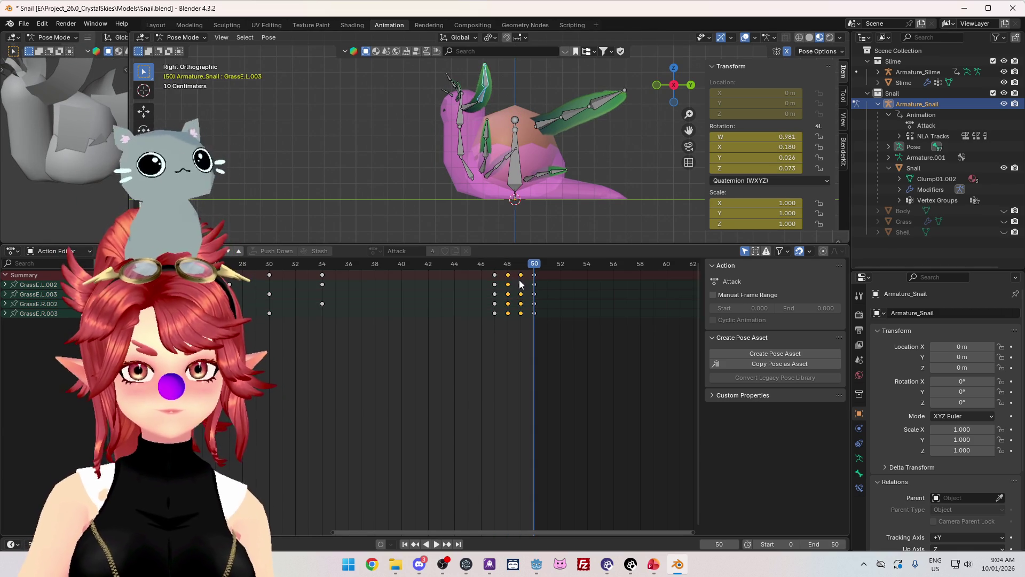
left_click_drag(428, 271, 531, 276)
mouse_move(377, 272)
left_mouse_down()
mouse_move(320, 271)
mouse_move(457, 267)
mouse_move(532, 270)
mouse_move(322, 272)
mouse_move(536, 278)
left_mouse_up()
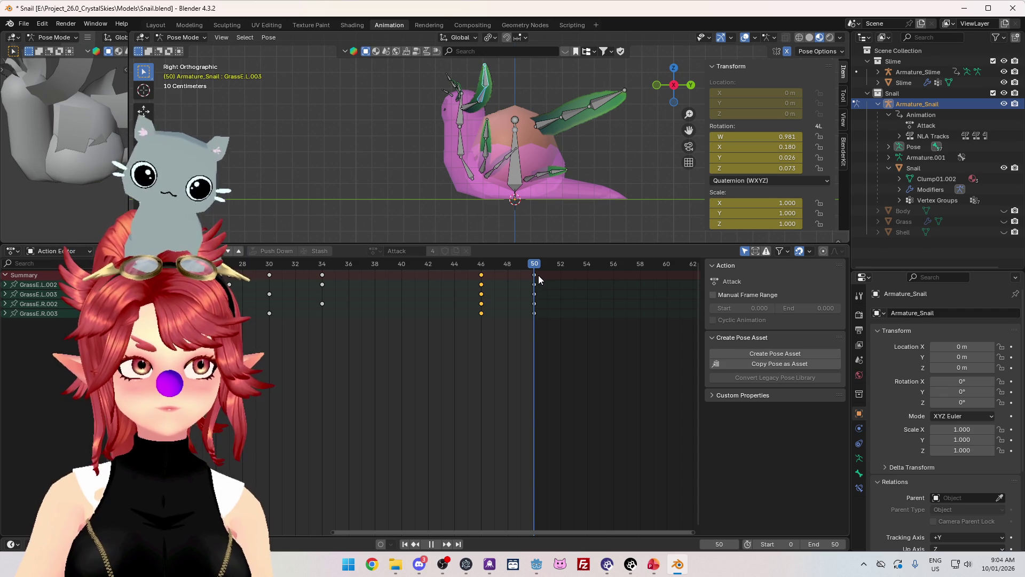
left_click_drag(538, 276, 535, 275)
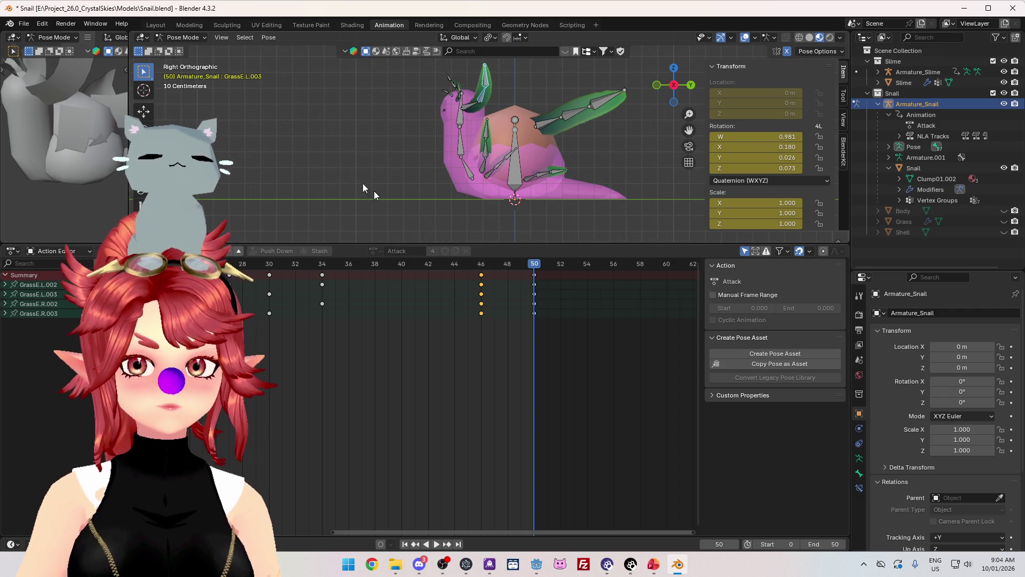
Re-blend the grass pose with the breakdowner slider and review the swing around frame 46.
key("shift+e")
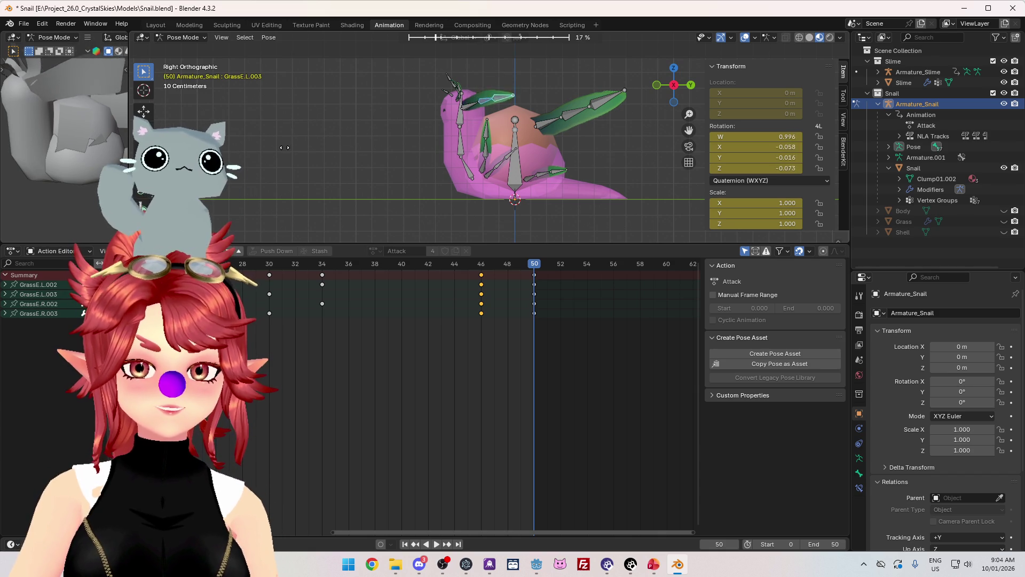
left_click(411, 256)
left_click(481, 269)
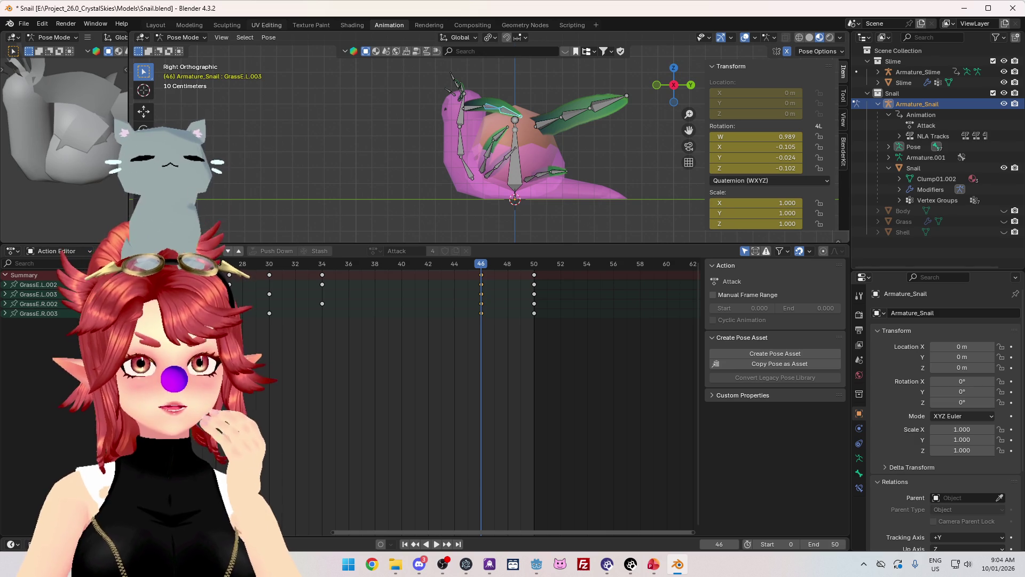
left_click(315, 288)
key("space")
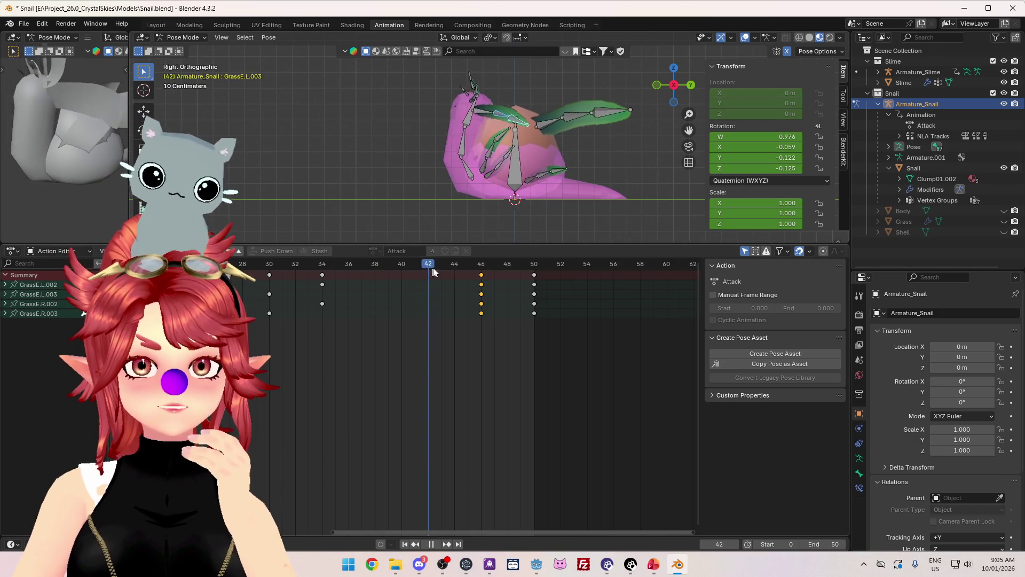
left_click_drag(433, 270, 467, 272)
mouse_move(321, 268)
left_mouse_down()
mouse_move(481, 267)
mouse_move(323, 274)
mouse_move(481, 289)
left_mouse_up()
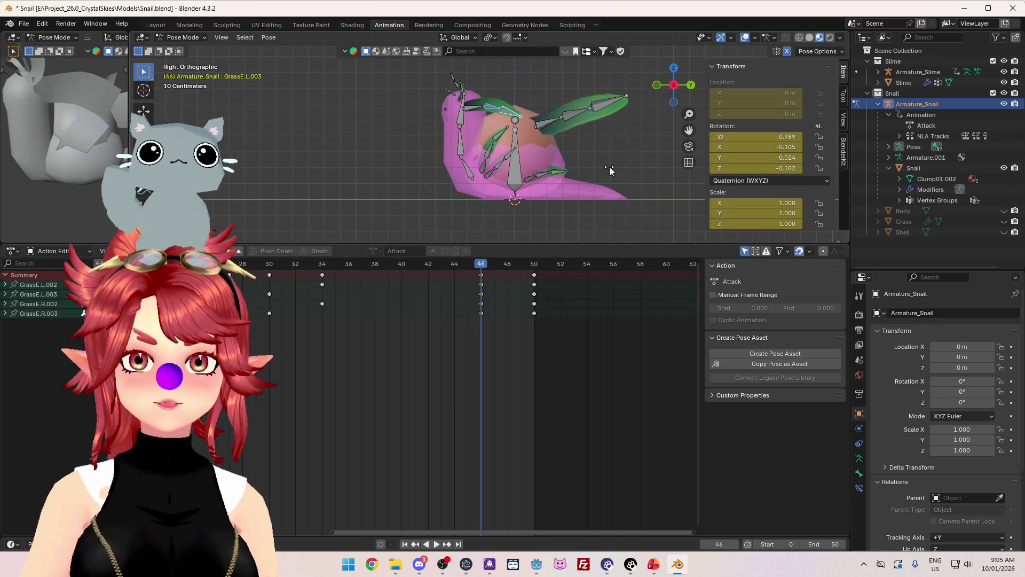
key("shift+e")
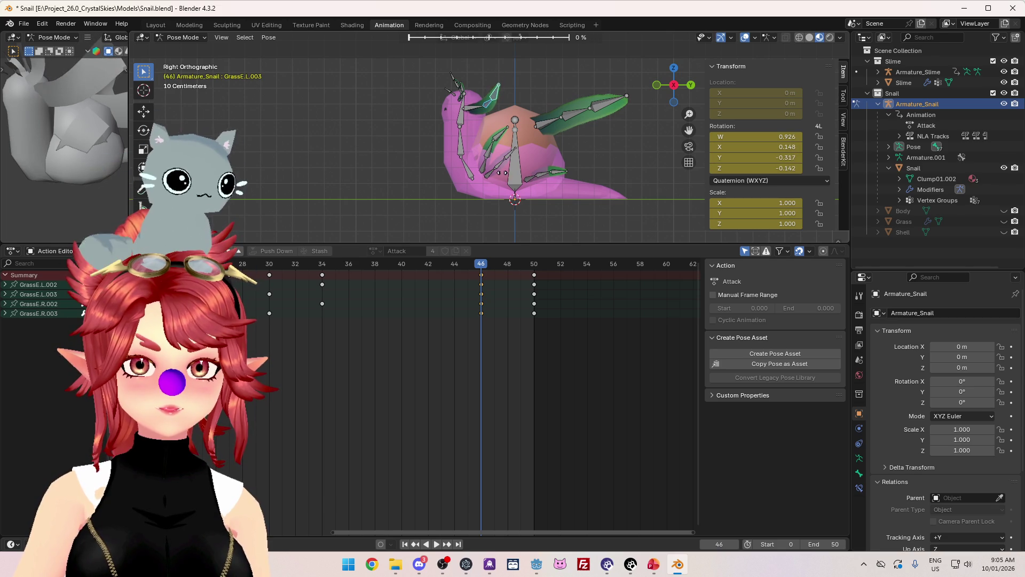
mouse_move(617, 184)
middle_mouse_down()
mouse_move(460, 164)
mouse_move(569, 213)
mouse_move(604, 188)
middle_mouse_up()
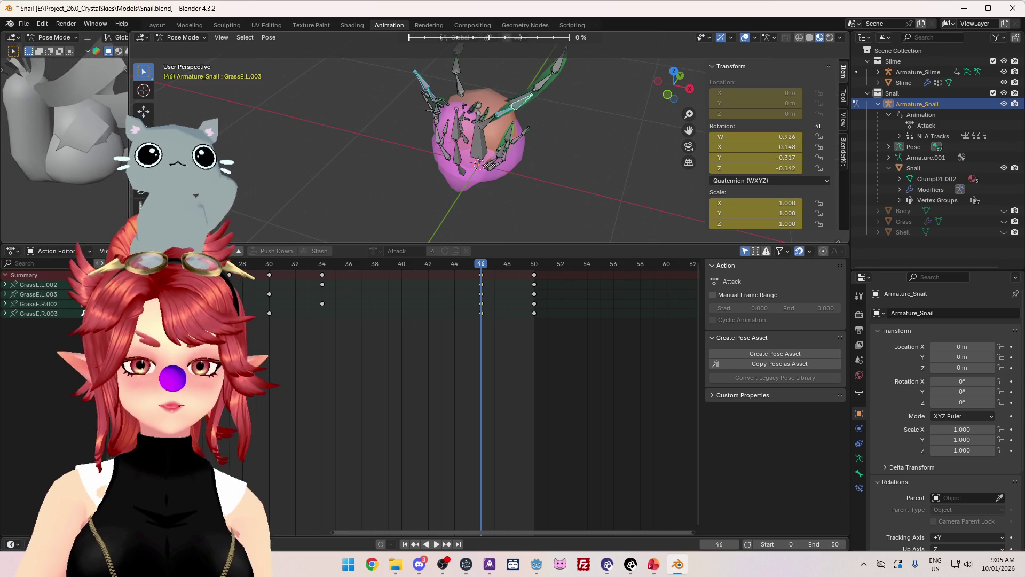
Restart the frame-46 pose blend, commit it at about 65 %, and replay from the Right view.
key("Escape")
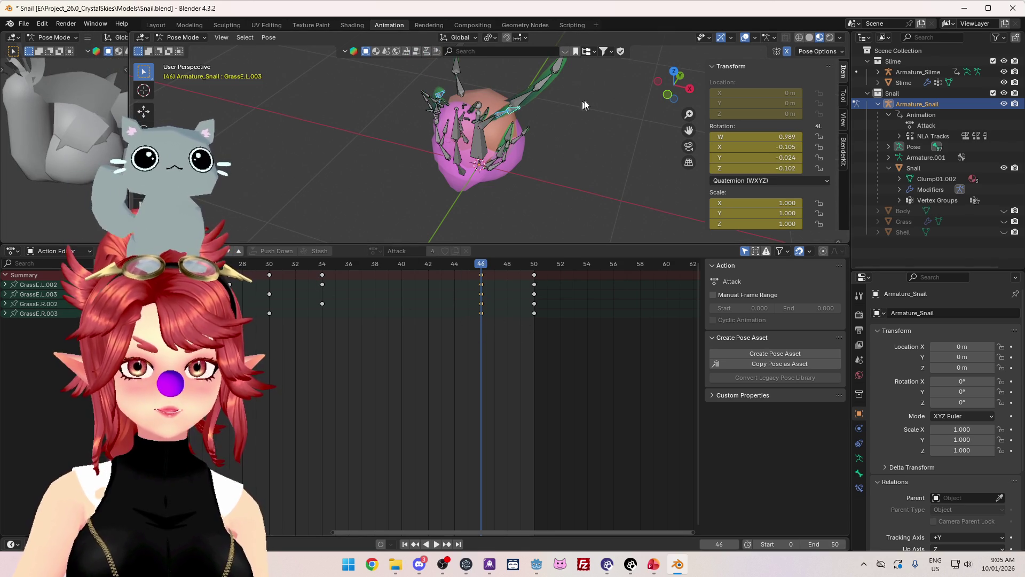
key("shift+e")
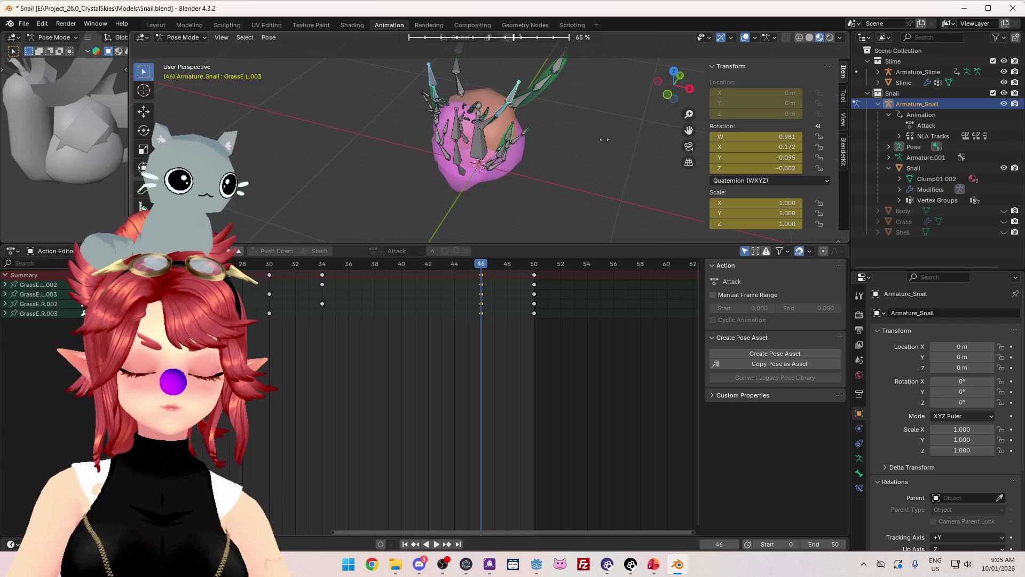
left_click(409, 185)
scroll(557, 293, "down", 2, "ctrl")
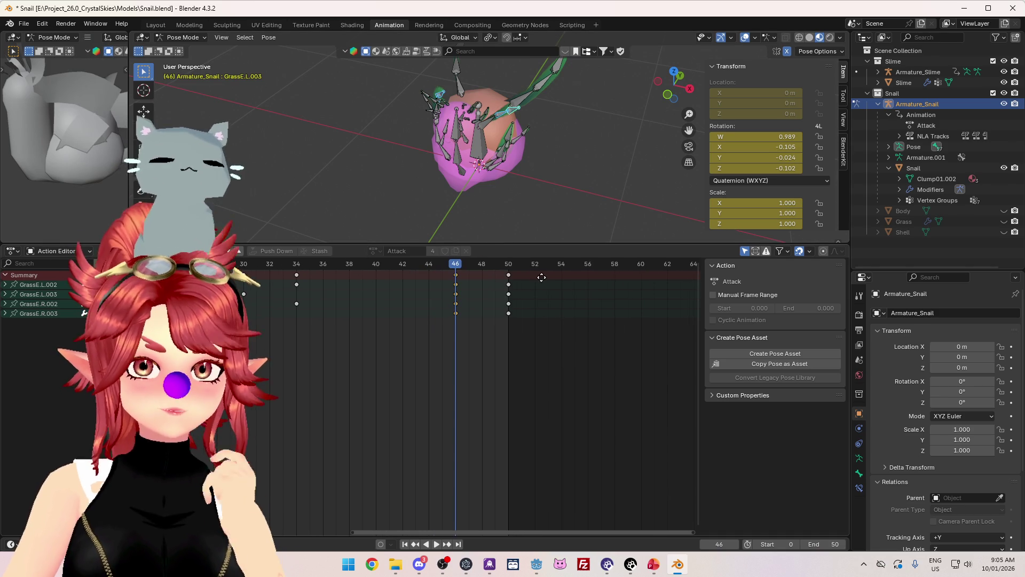
middle_click_drag(537, 187, 422, 186, "alt")
key("space")
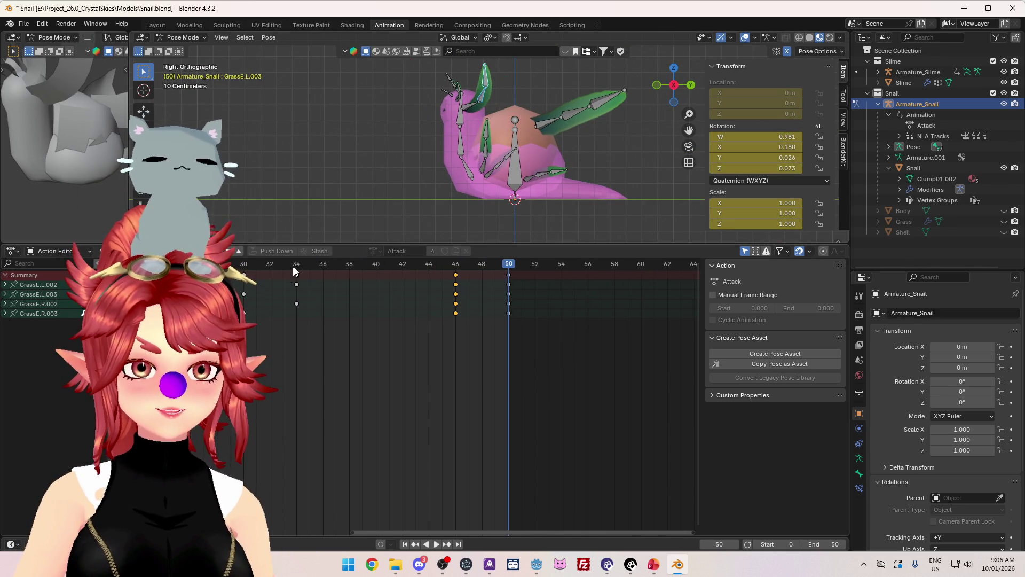
At frame 46, blend GrassE.L.003's pose at 39 % and swing it upward, then replay.
left_click(455, 266)
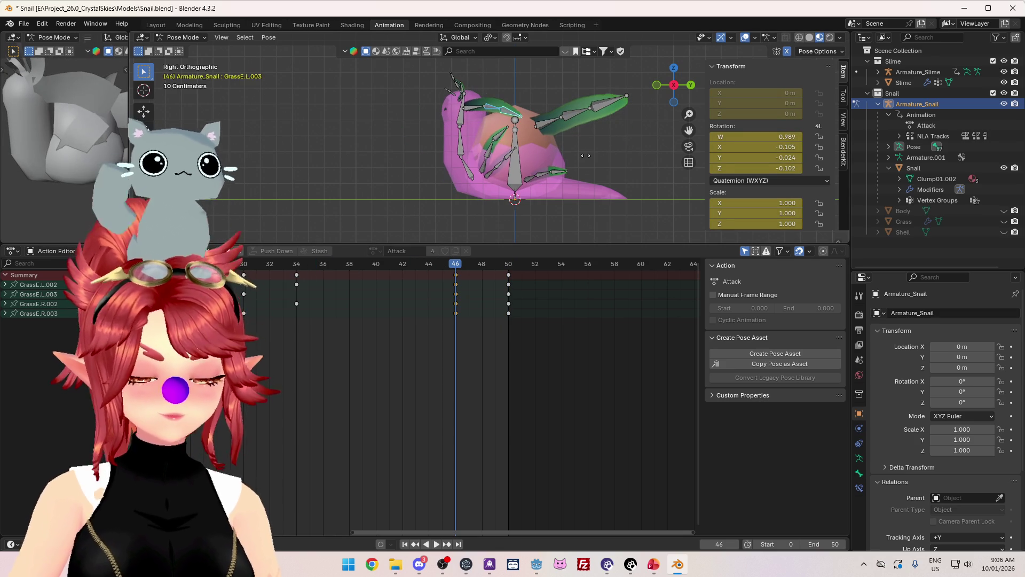
key("shift+e")
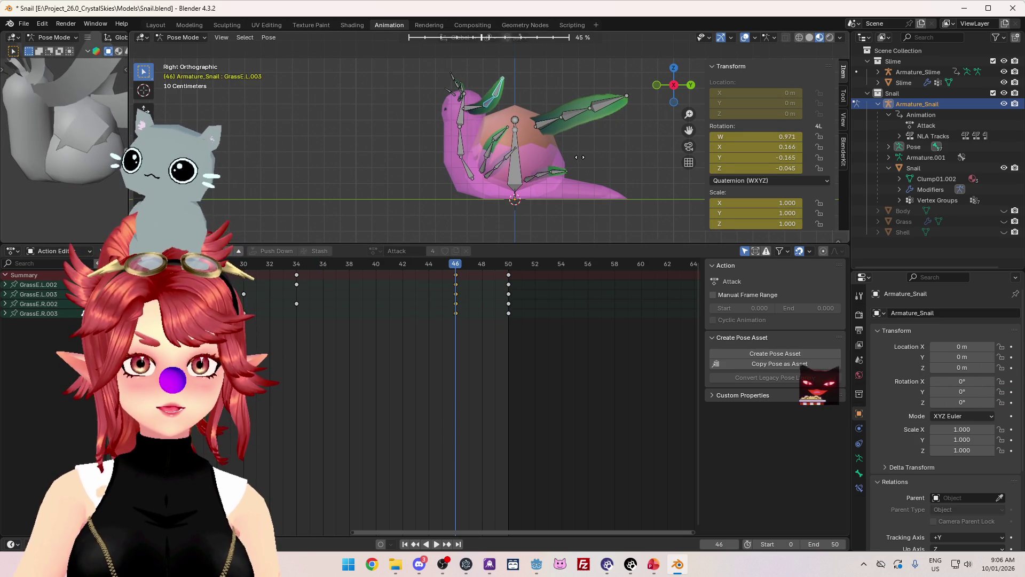
left_click(587, 170)
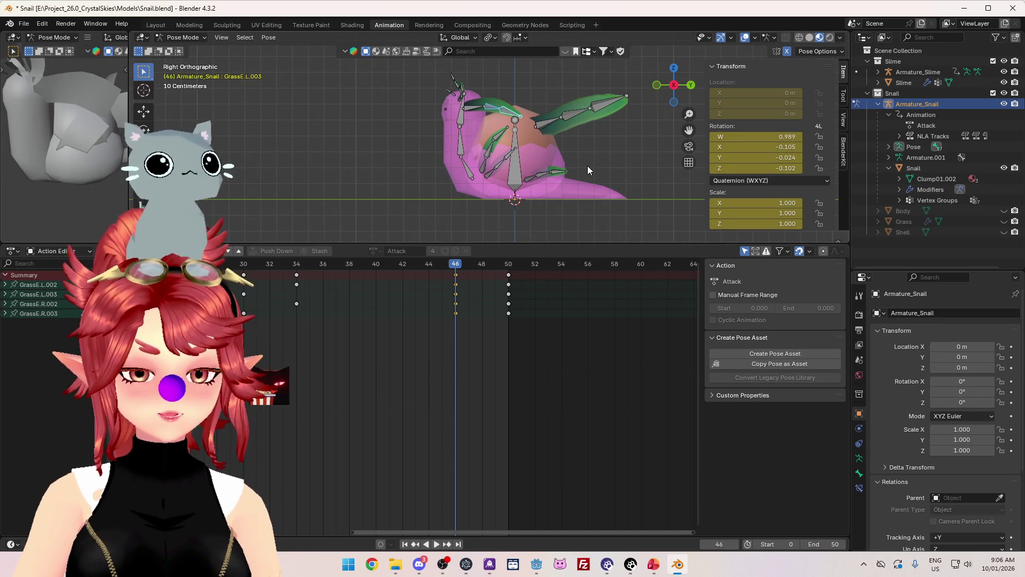
key("shift+e")
left_click(587, 170)
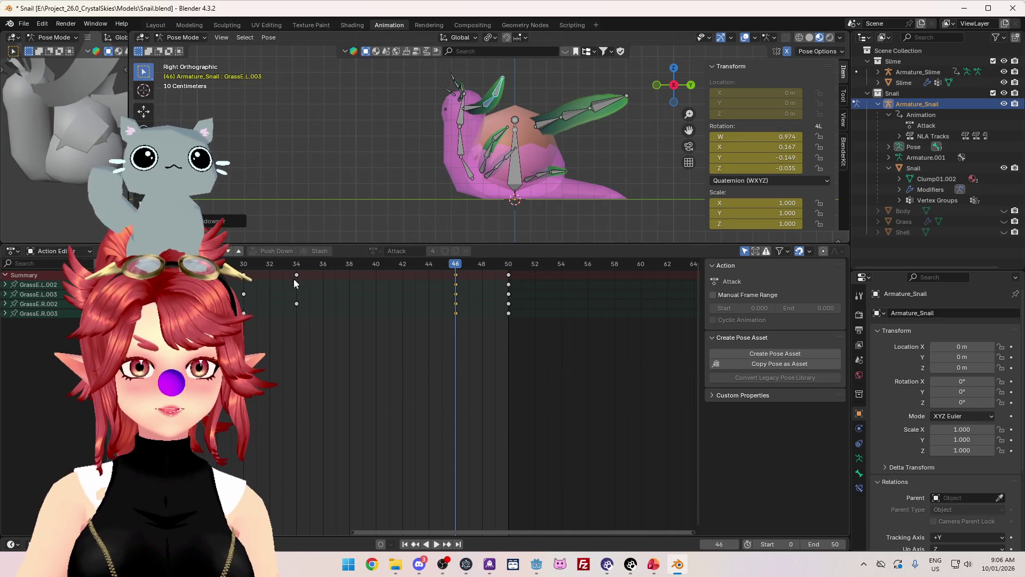
key("space")
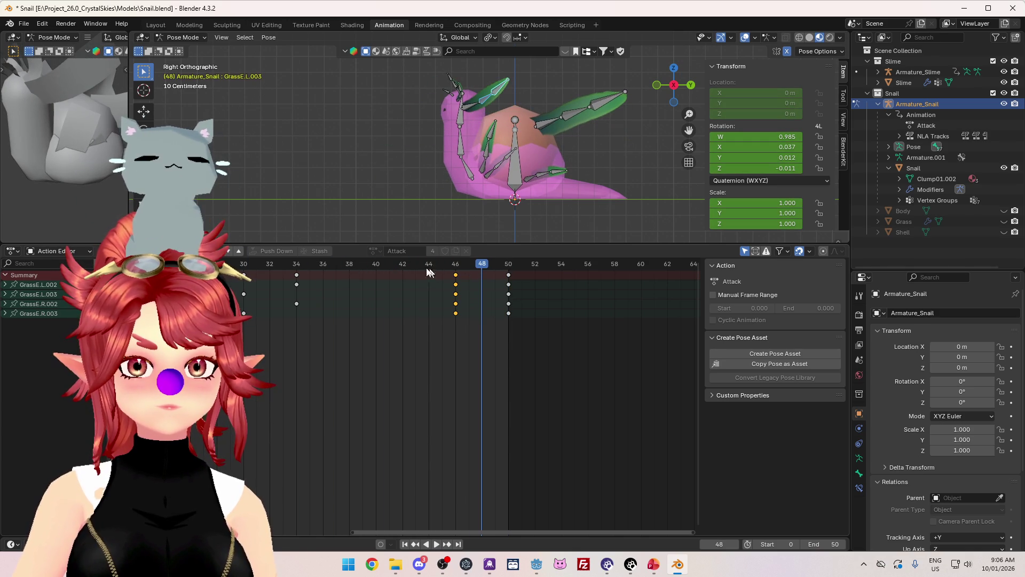
key("space")
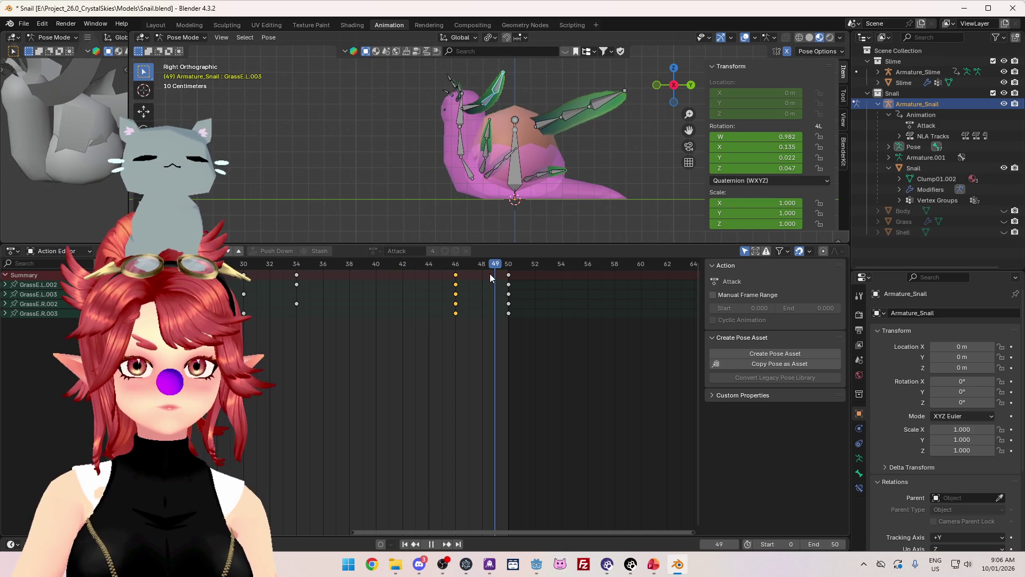
Stop playback and jump twice back through Edit > Undo History to earlier states.
key("space")
left_click(24, 23)
mouse_move(49, 24)
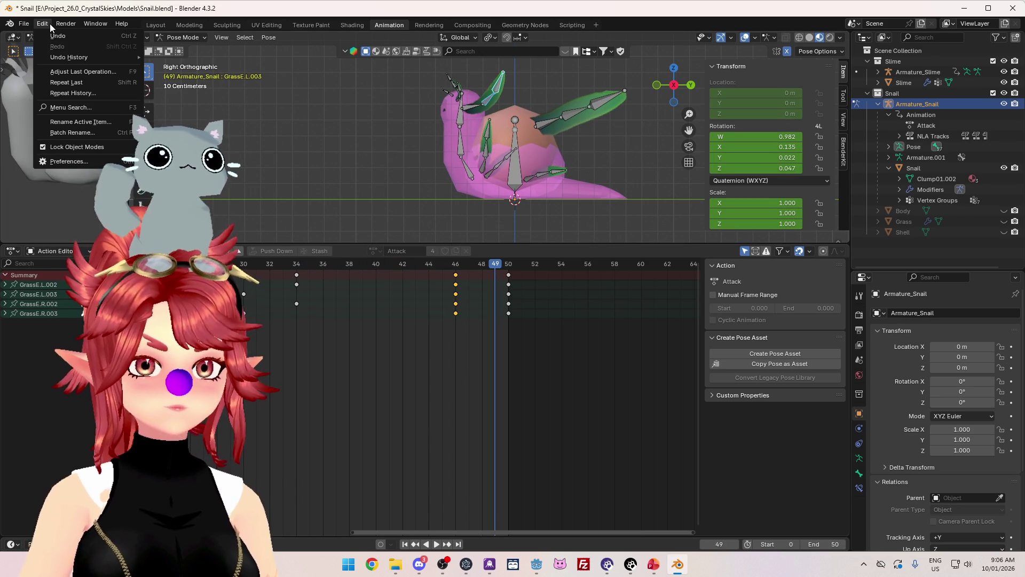
mouse_move(60, 56)
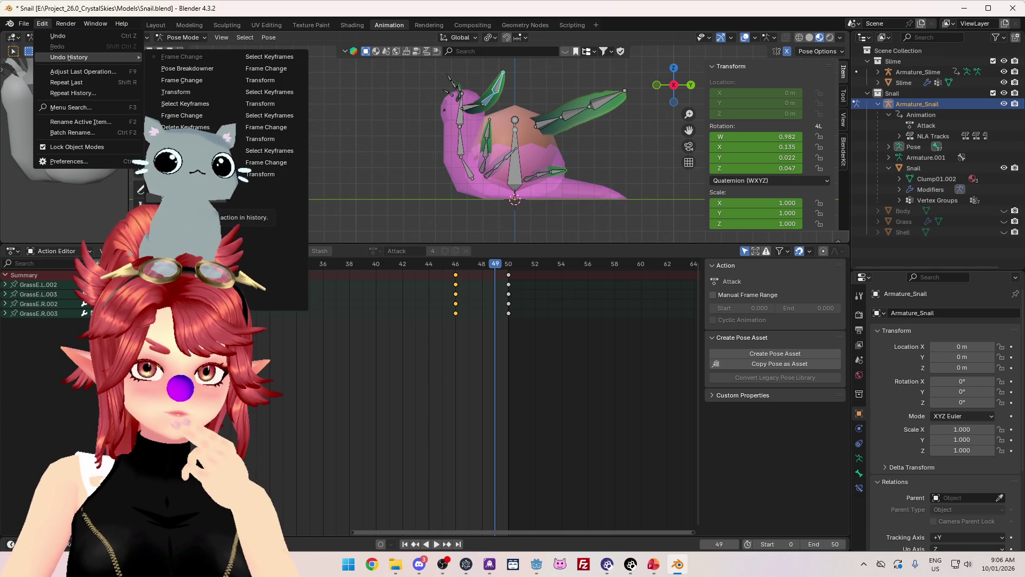
left_click(177, 198)
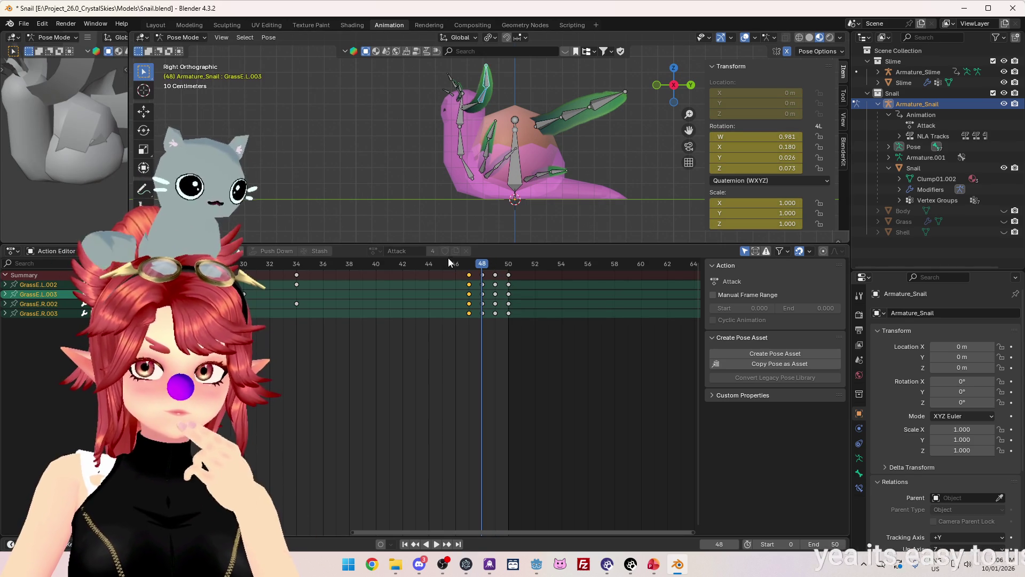
left_click(24, 24)
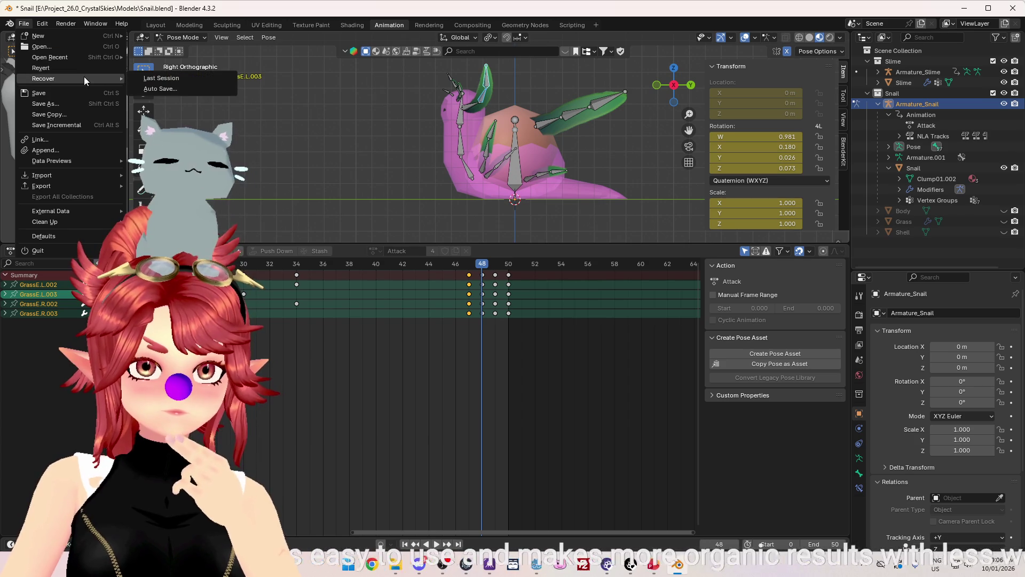
mouse_move(43, 23)
mouse_move(72, 59)
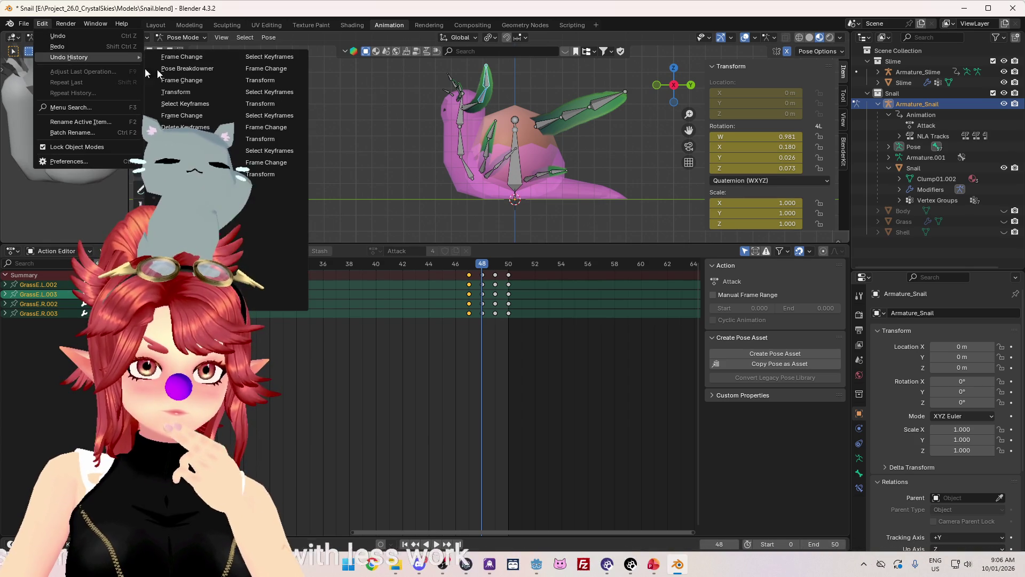
left_click(261, 174)
key("space")
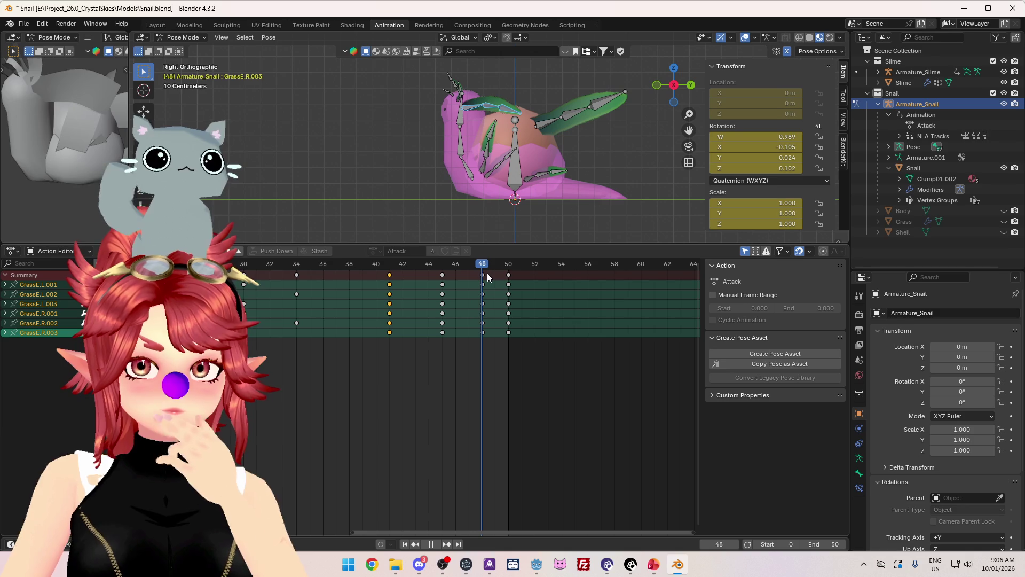
key("space")
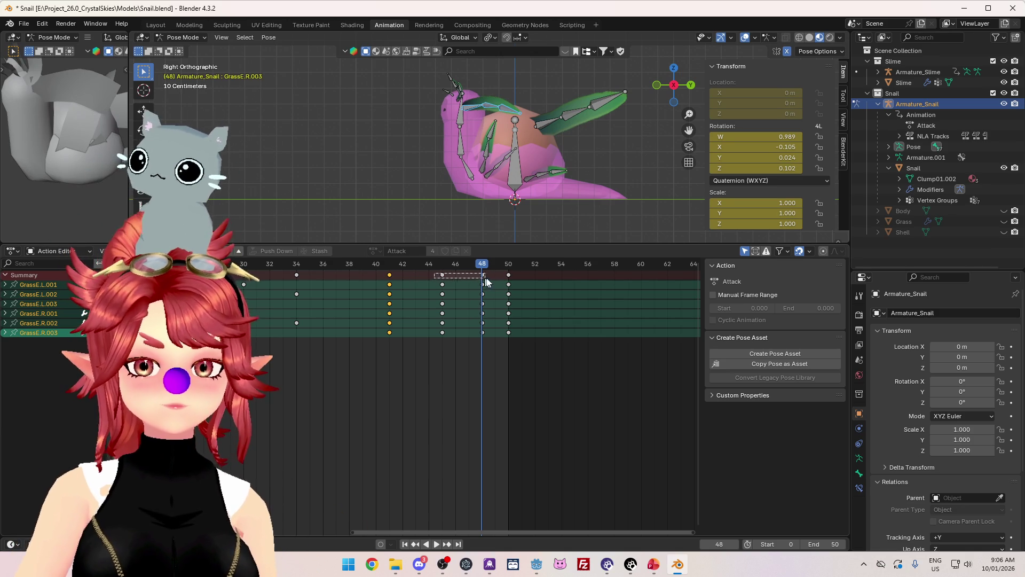
key("ctrl+z")
key("space")
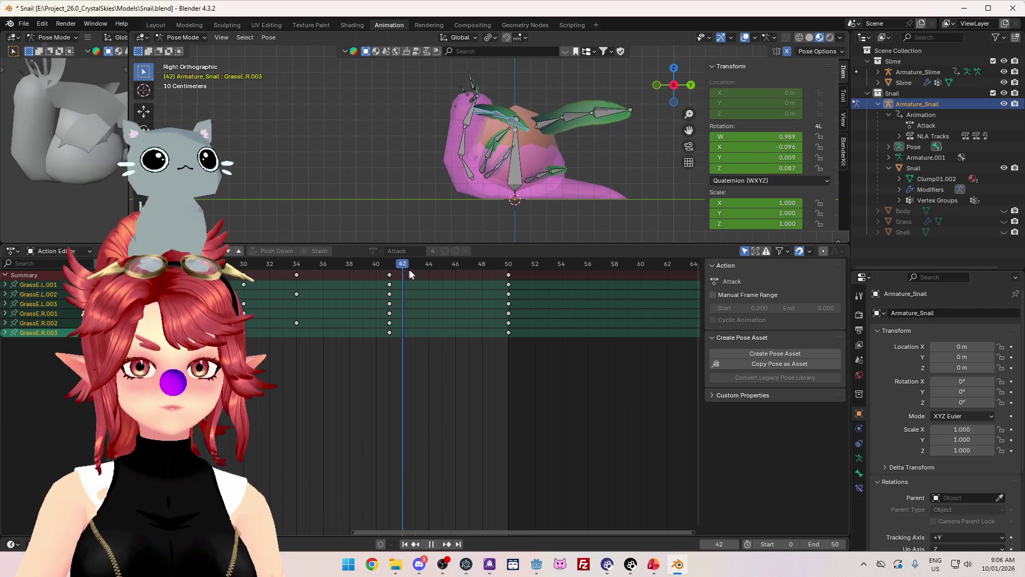
key("space")
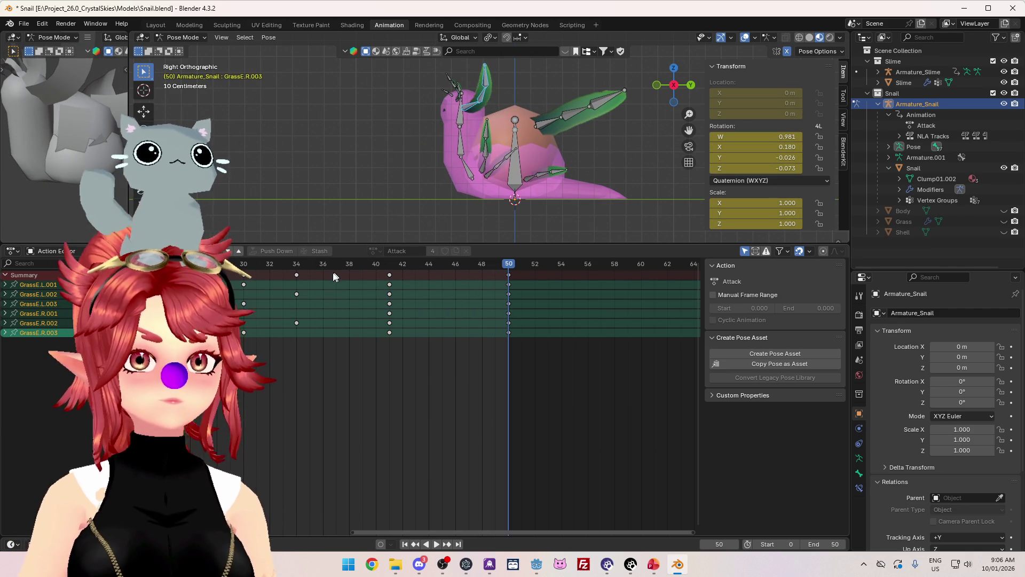
mouse_move(287, 274)
left_mouse_down()
mouse_move(456, 270)
mouse_move(506, 288)
left_mouse_up()
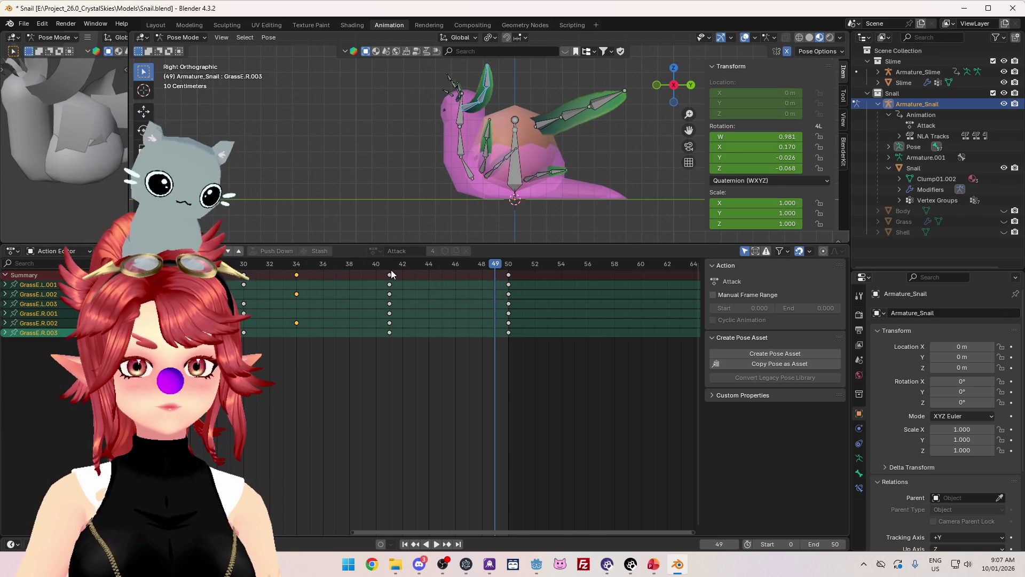
mouse_move(391, 270)
left_mouse_down()
mouse_move(472, 279)
mouse_move(344, 270)
mouse_move(502, 284)
mouse_move(395, 280)
mouse_move(489, 287)
mouse_move(404, 297)
mouse_move(502, 295)
mouse_move(376, 288)
mouse_move(509, 291)
left_mouse_up()
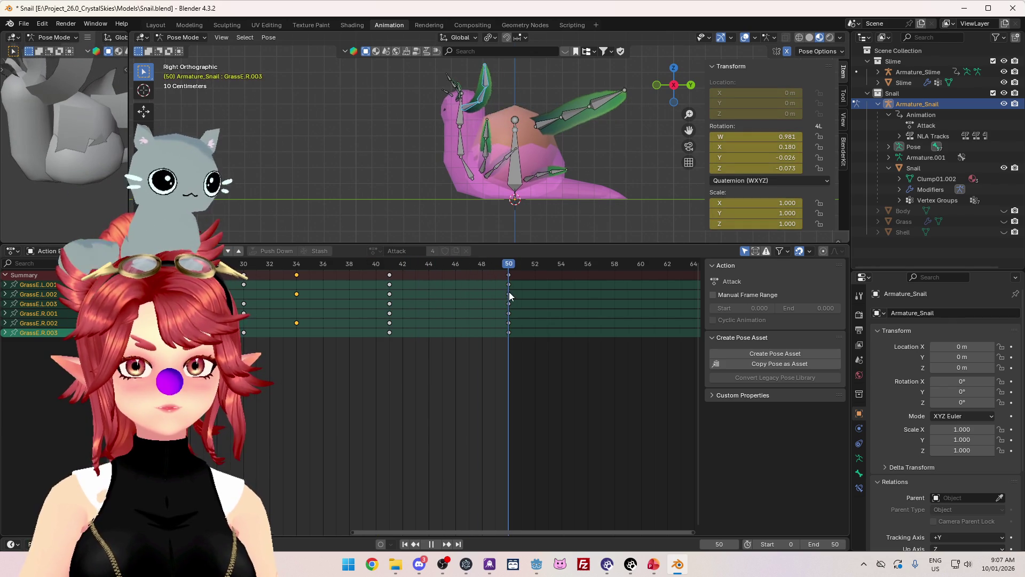
scroll(392, 156, "down", 2)
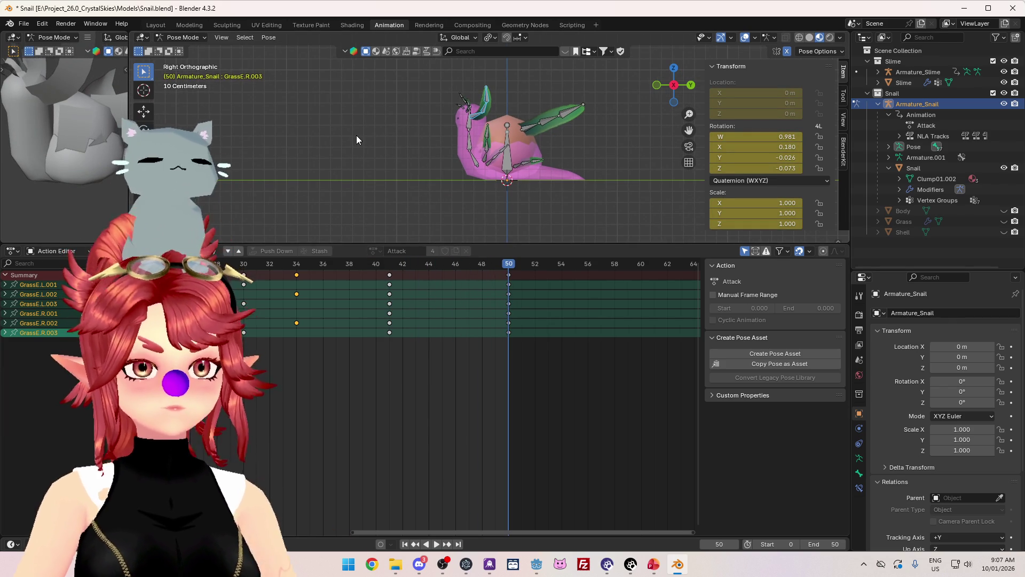
middle_click_drag(350, 134, 507, 182)
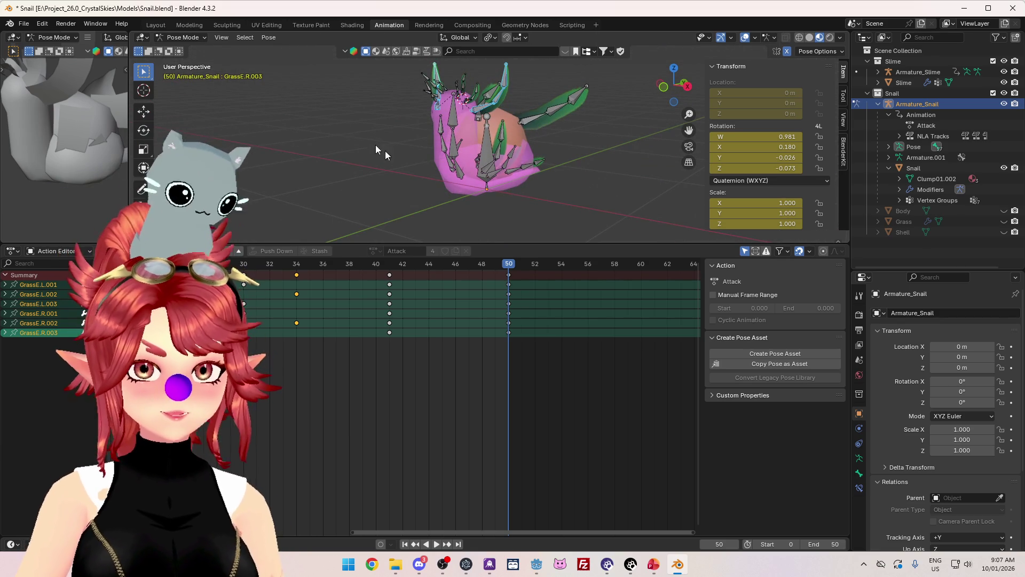
Save, switch to Object Mode, and turn the bottom area into the Nonlinear Animation editor.
key("ctrl+s")
left_click(181, 37)
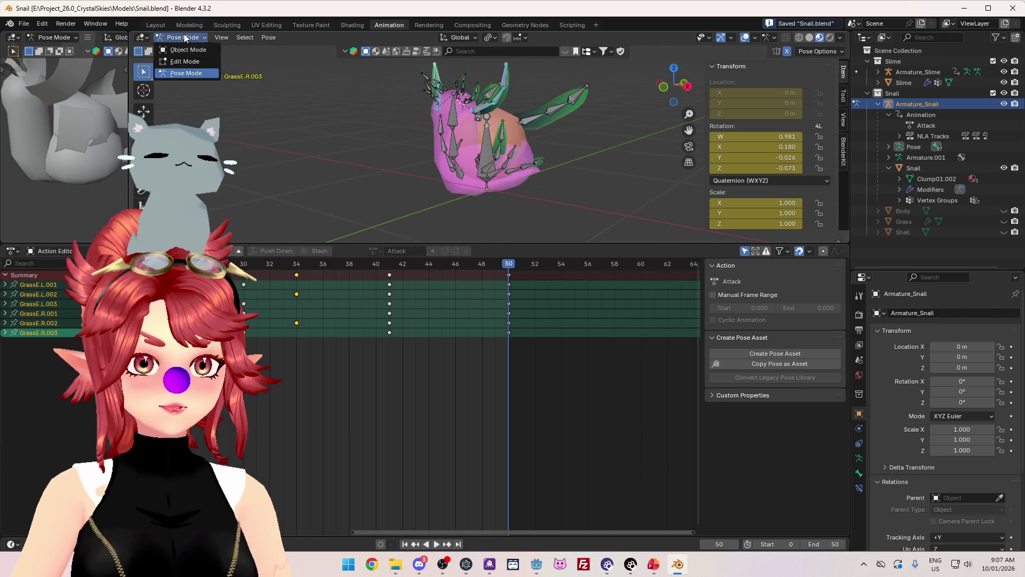
left_click(188, 50)
scroll(339, 309, "down", 5)
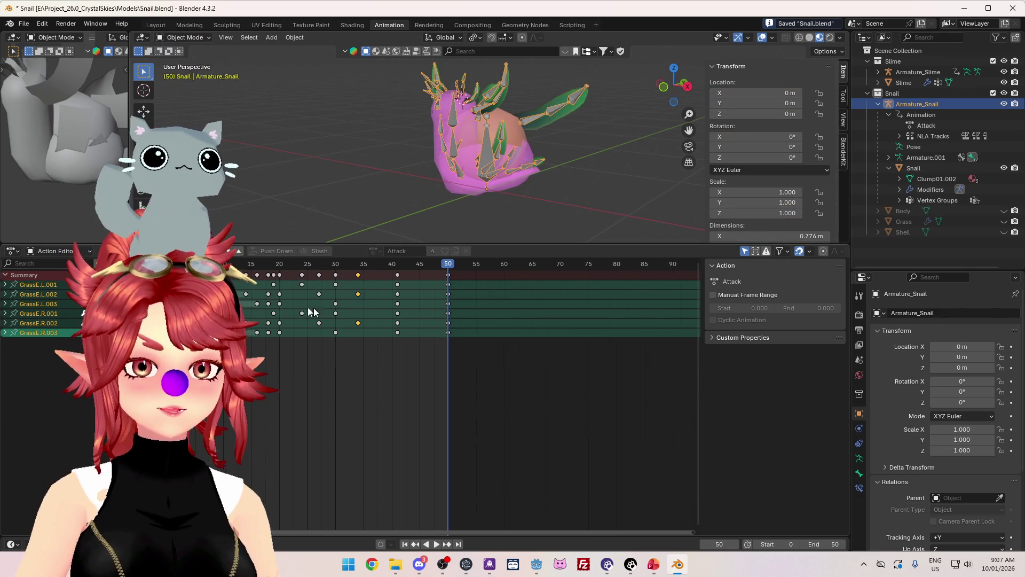
mouse_move(448, 264)
left_mouse_down()
mouse_move(390, 263)
mouse_move(403, 264)
left_mouse_up()
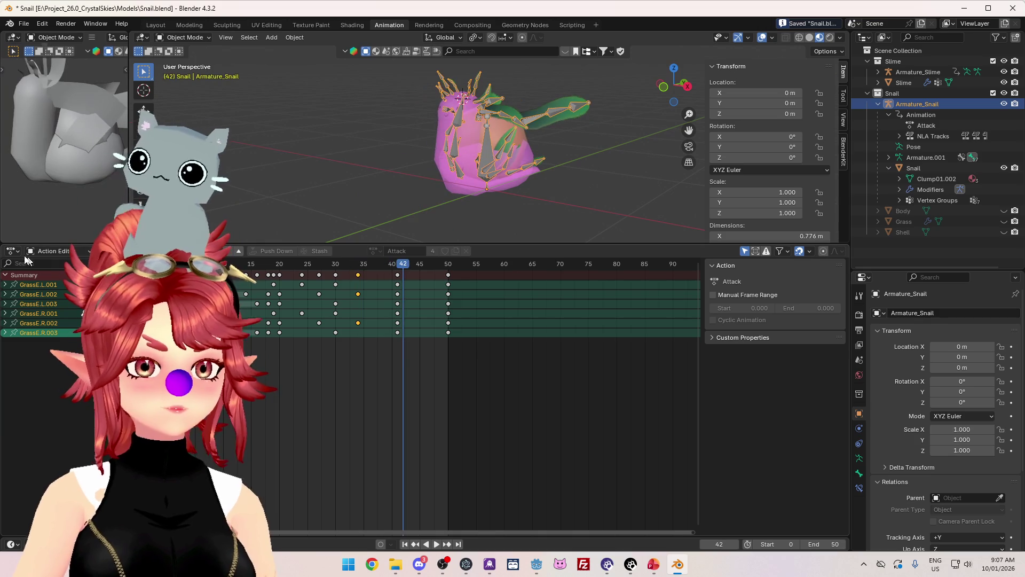
left_click(13, 250)
left_click(155, 304)
left_click(13, 250)
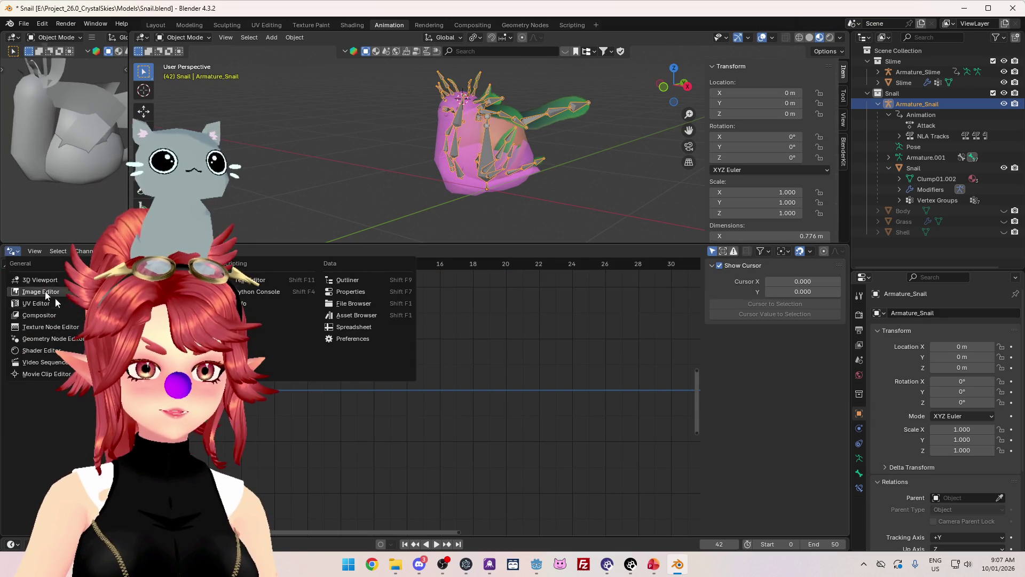
left_click(155, 327)
Set the Attack strip's Playback Scale to 1.5 and exit tweak mode.
double_click(788, 512)
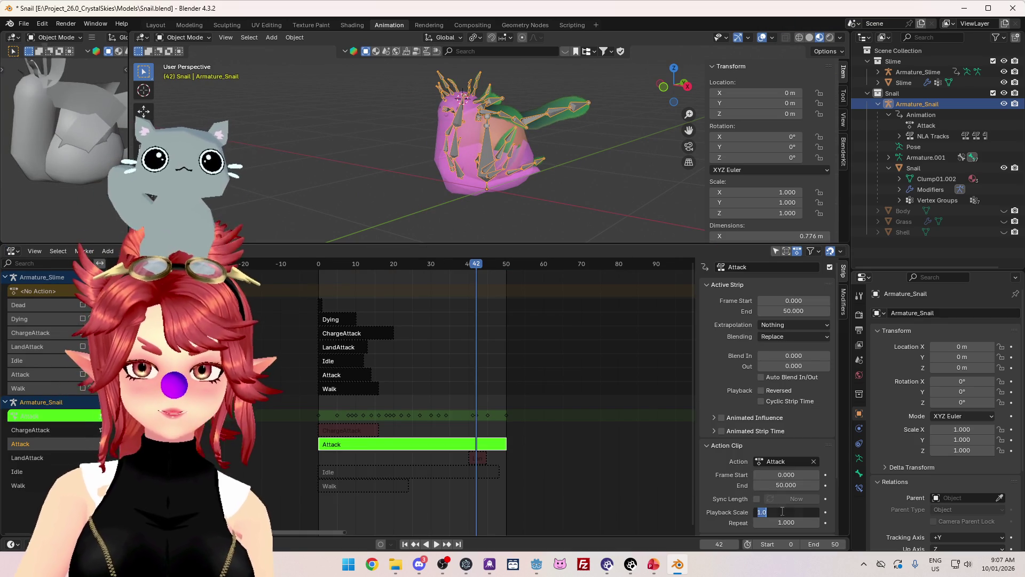
type("1.5")
key("Return")
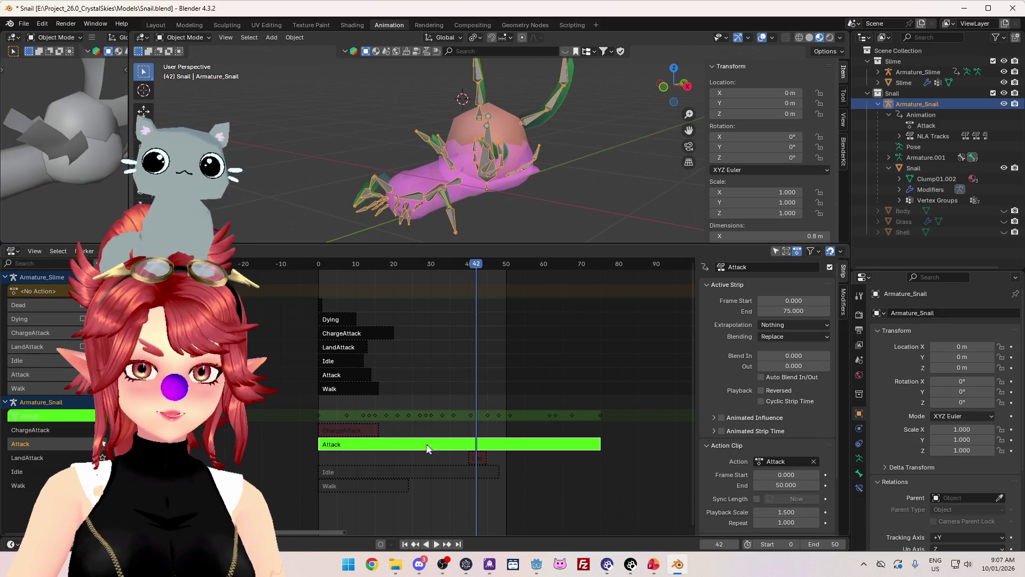
right_click(426, 447)
left_click(374, 423)
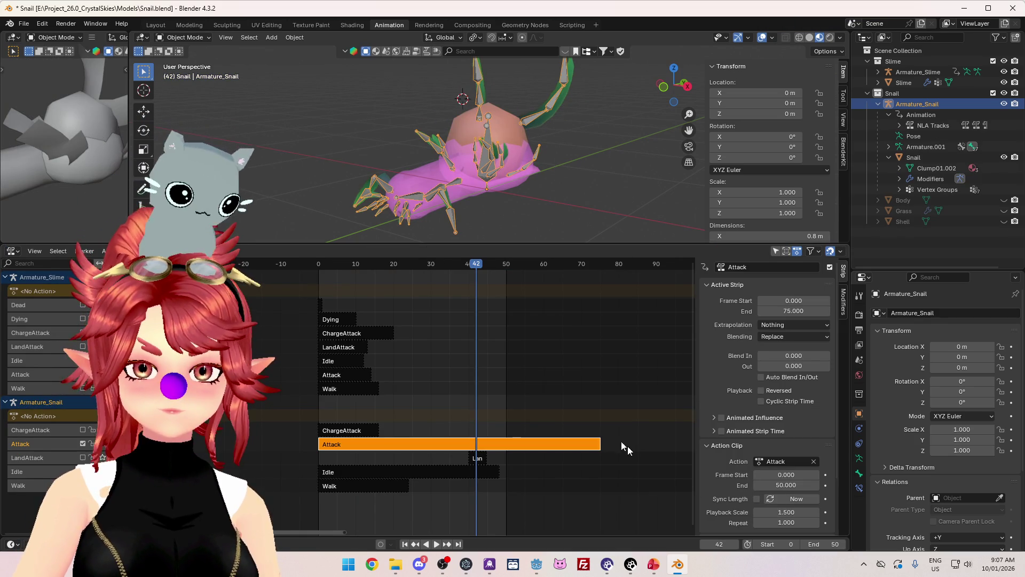
Set the scene end frame to 75 and play the lengthened animation.
left_click(599, 266)
left_click(836, 543)
type("75")
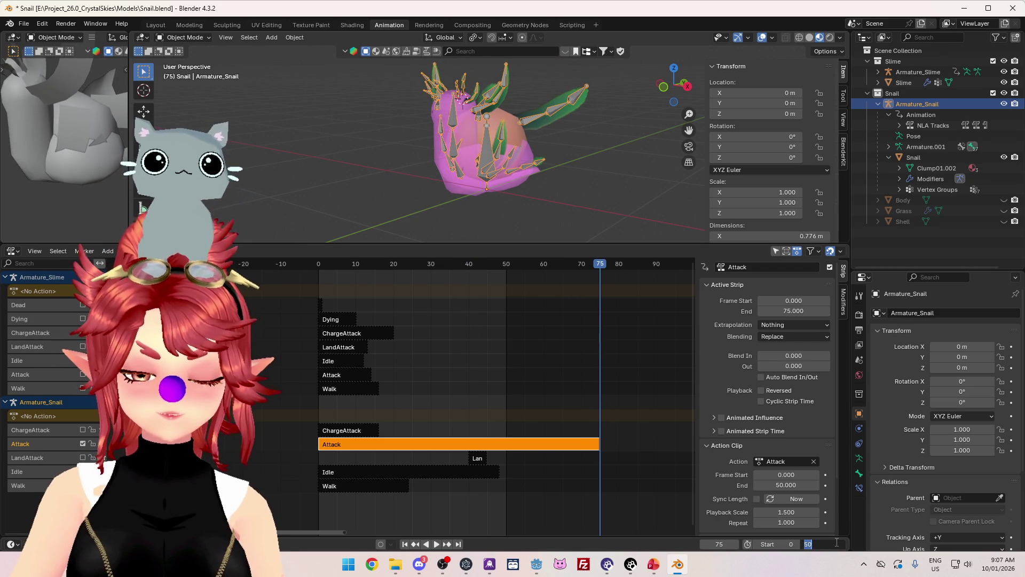
key("Return")
left_click(436, 543)
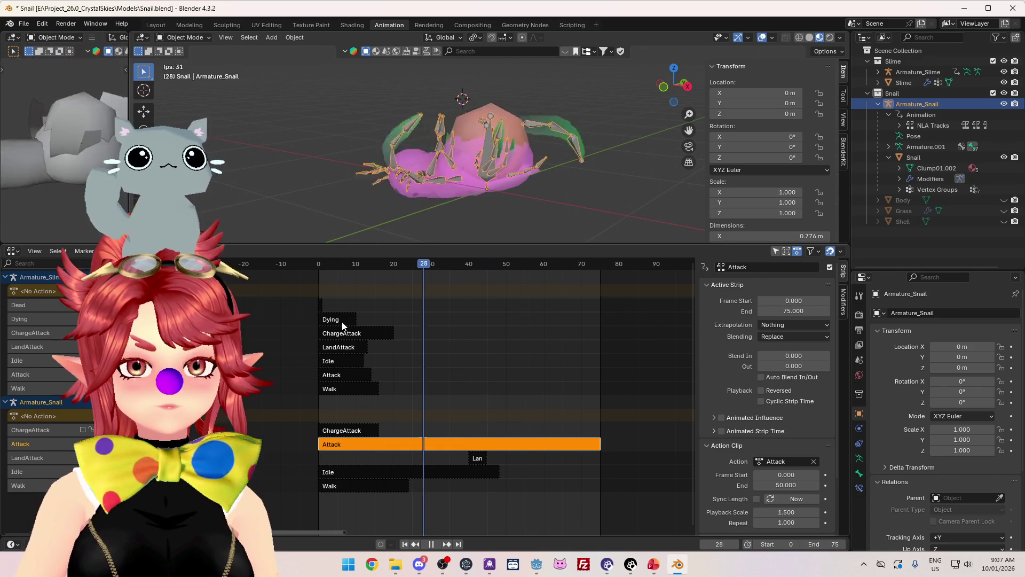
Stop playback and save Snail.blend via File > Save.
mouse_move(374, 179)
middle_mouse_down()
mouse_move(424, 175)
mouse_move(370, 197)
middle_mouse_up()
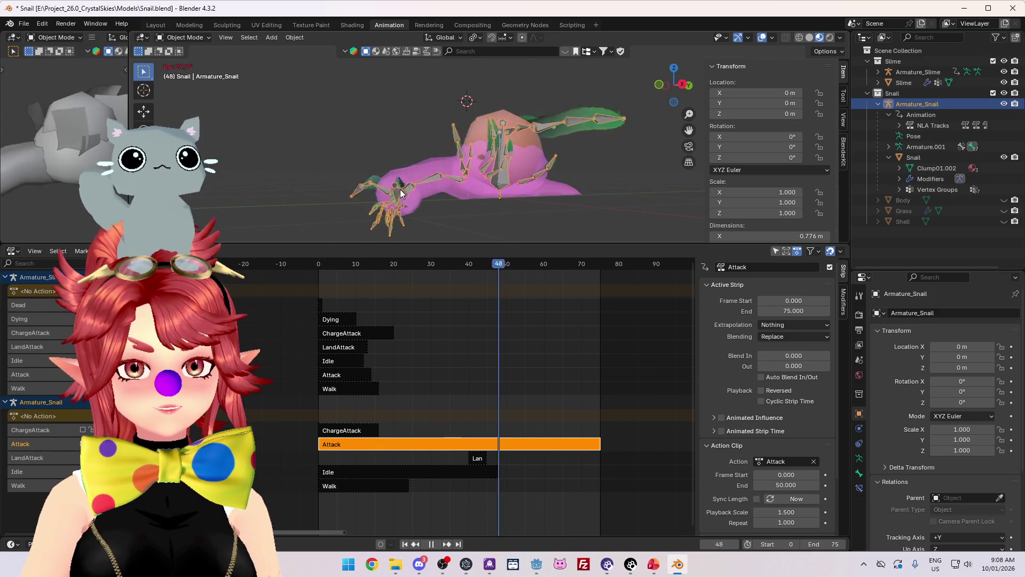
key("space")
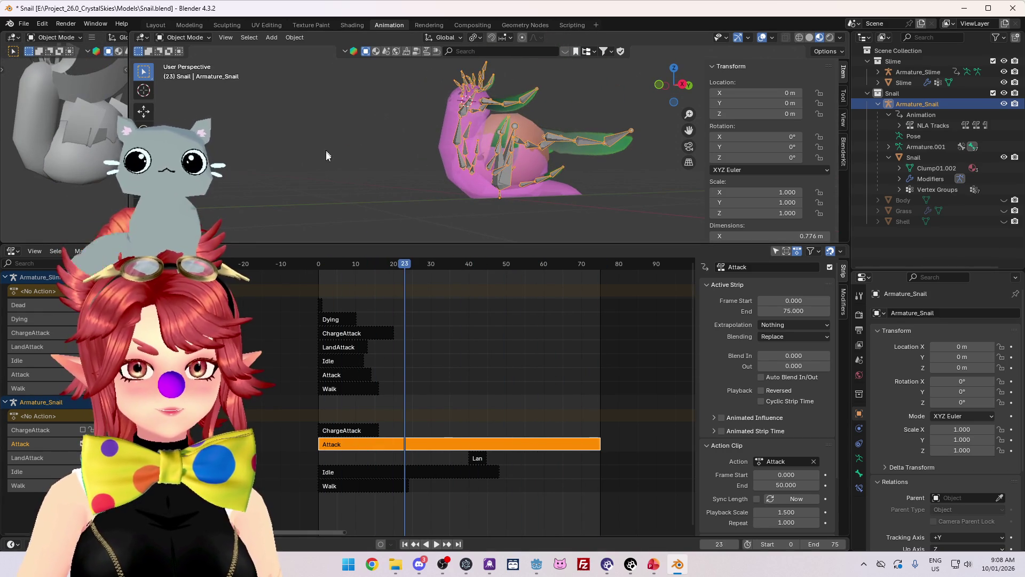
key("ctrl+s")
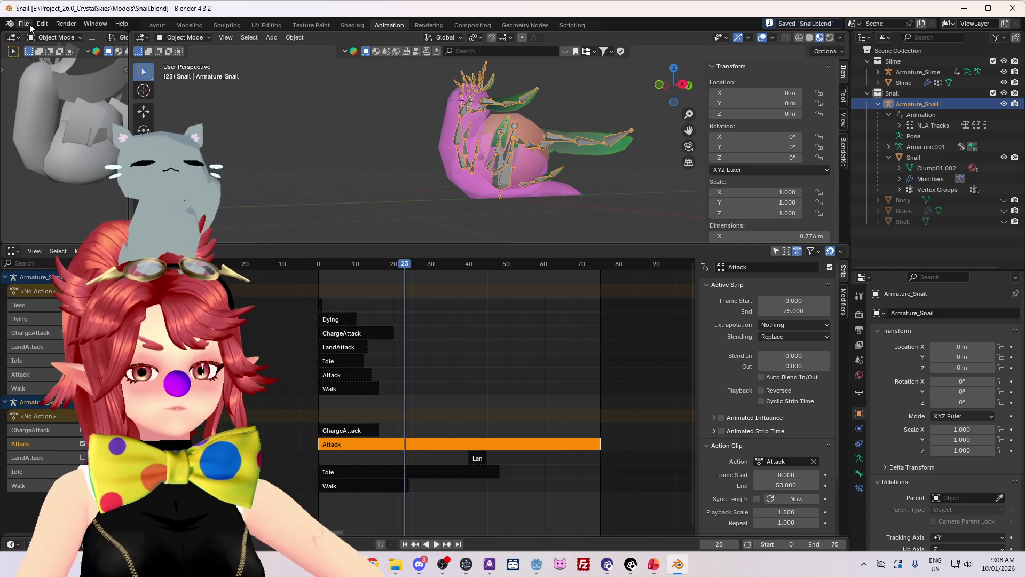
left_click(24, 24)
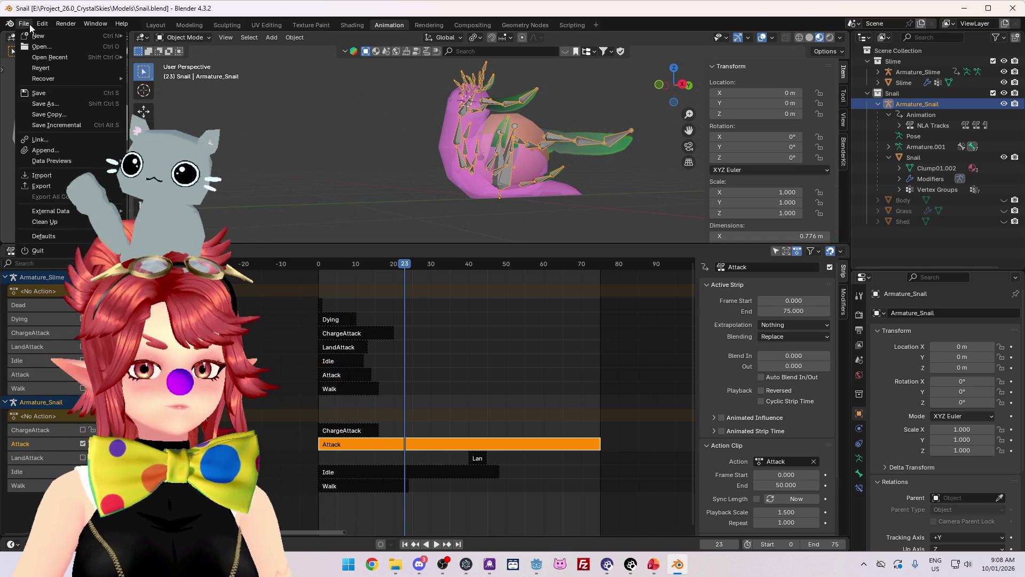
left_click(76, 97)
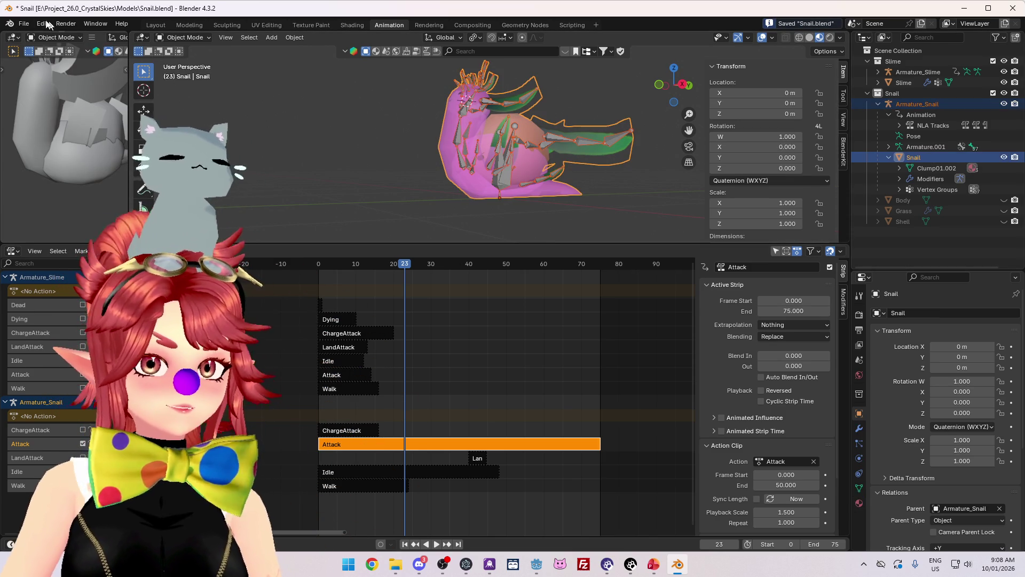
Mute the Attack track and replay the animation from frame 0.
left_click(83, 444)
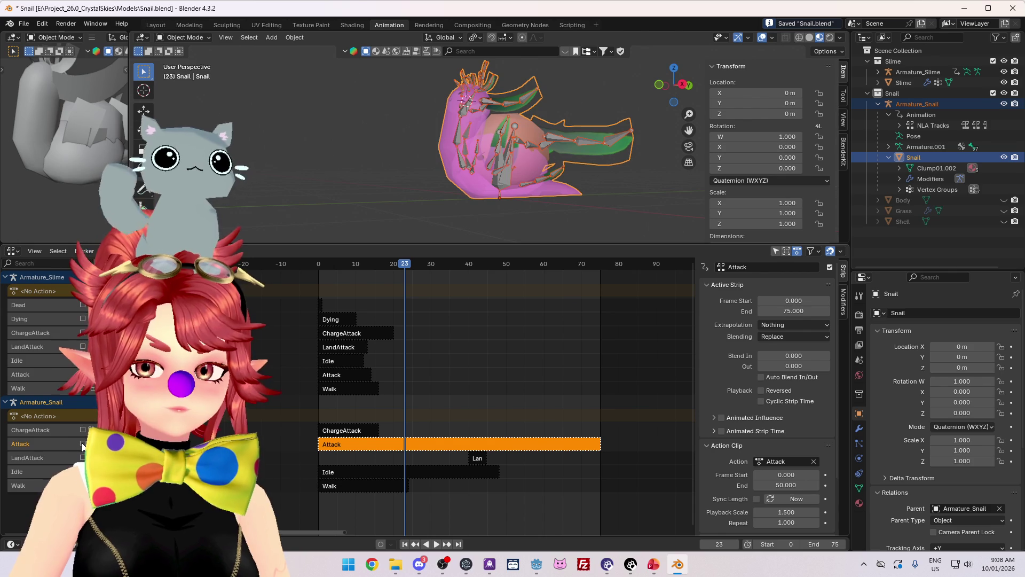
key("shift+Left")
key("space")
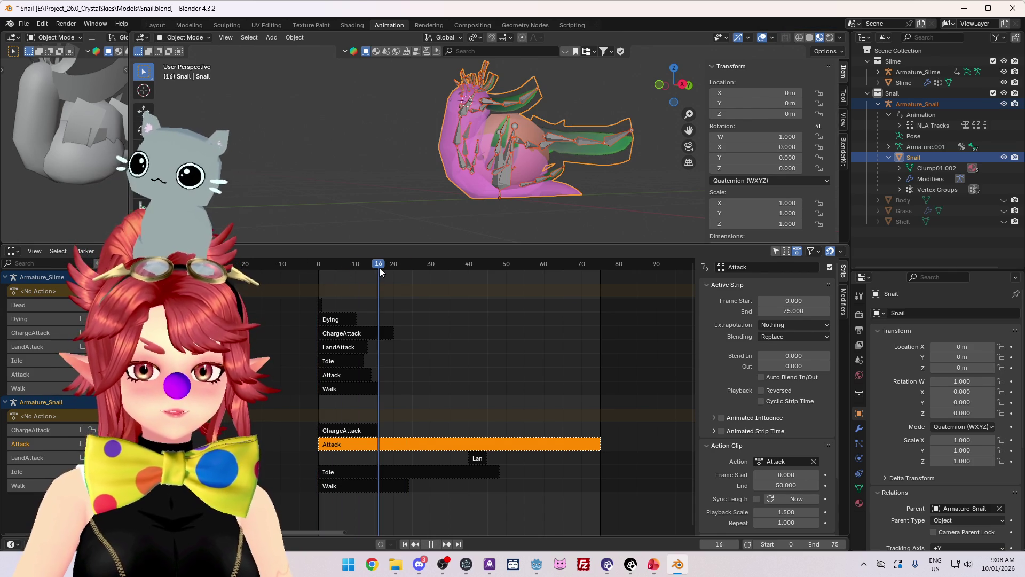
left_click_drag(380, 267, 304, 265)
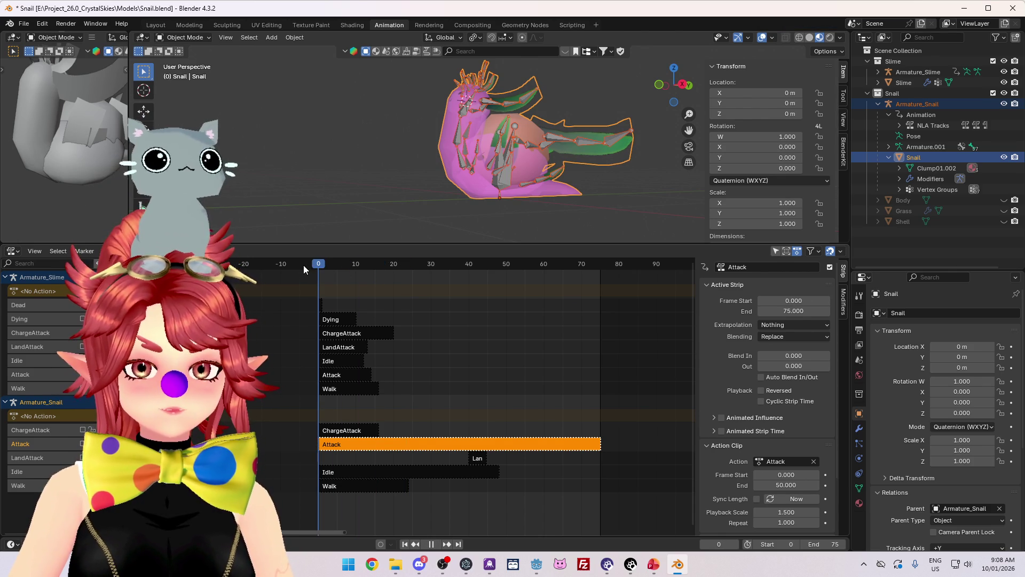
key("space")
Select the ChargeAttack strip, expand the LandAttack, Attack and ChargeAttack NLA tracks, and extend to frame 21.
left_click(351, 434)
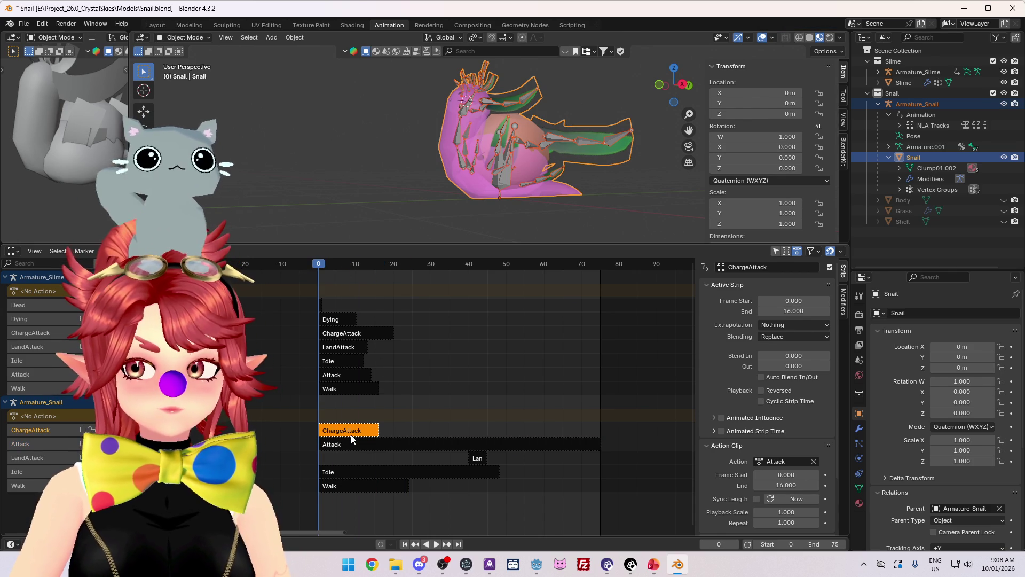
left_click(900, 125)
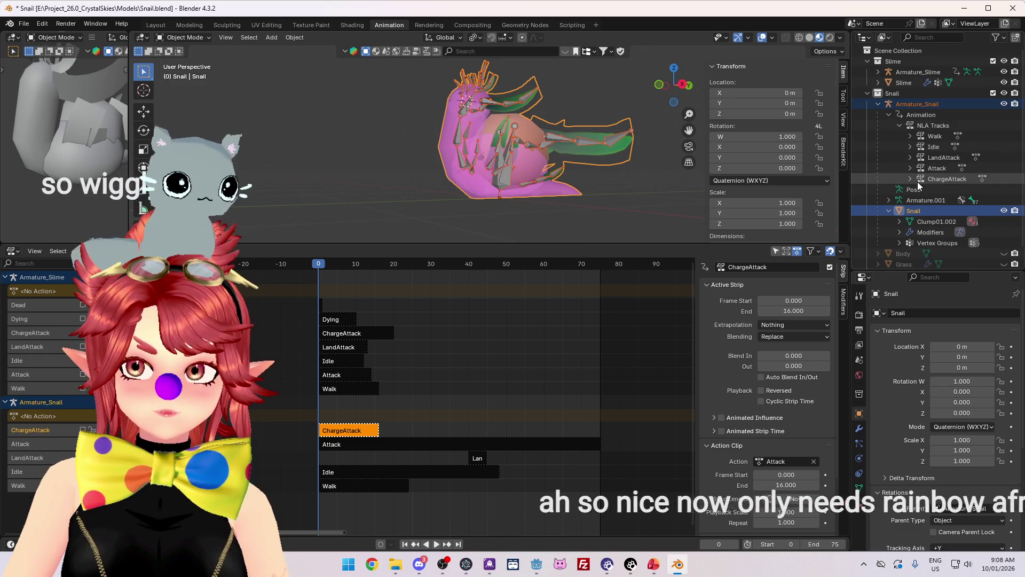
left_click(910, 157)
left_click(910, 179)
left_click(911, 200)
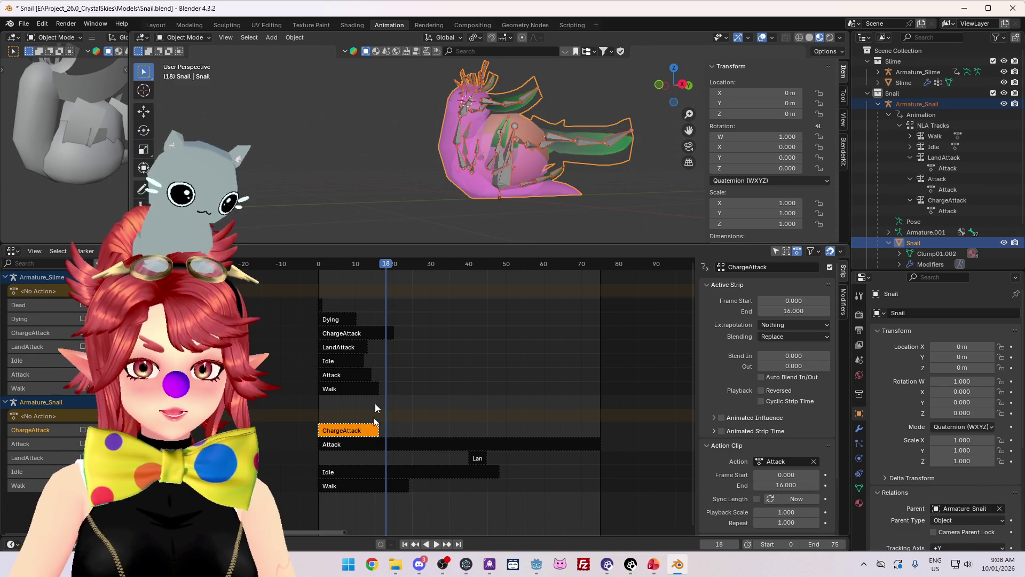
left_click(320, 264)
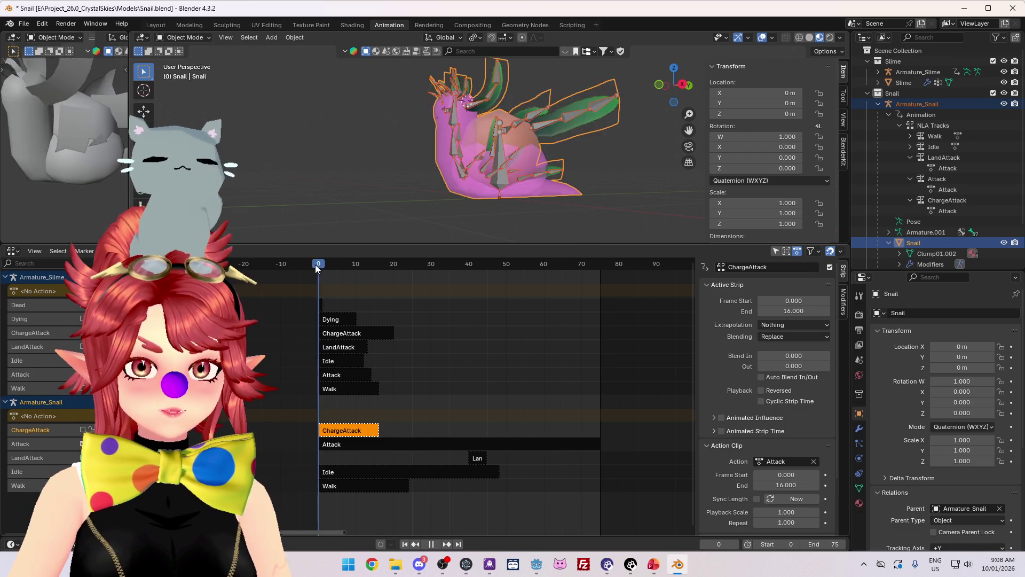
key("space")
left_click_drag(400, 267, 397, 270)
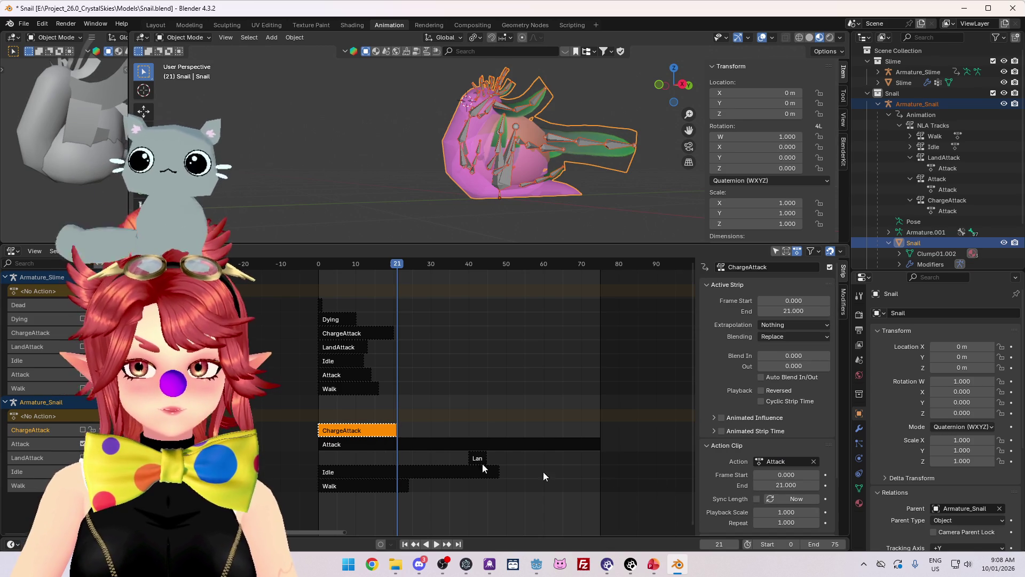
Move the Attack strip so it starts at frame 21.
left_click(376, 445)
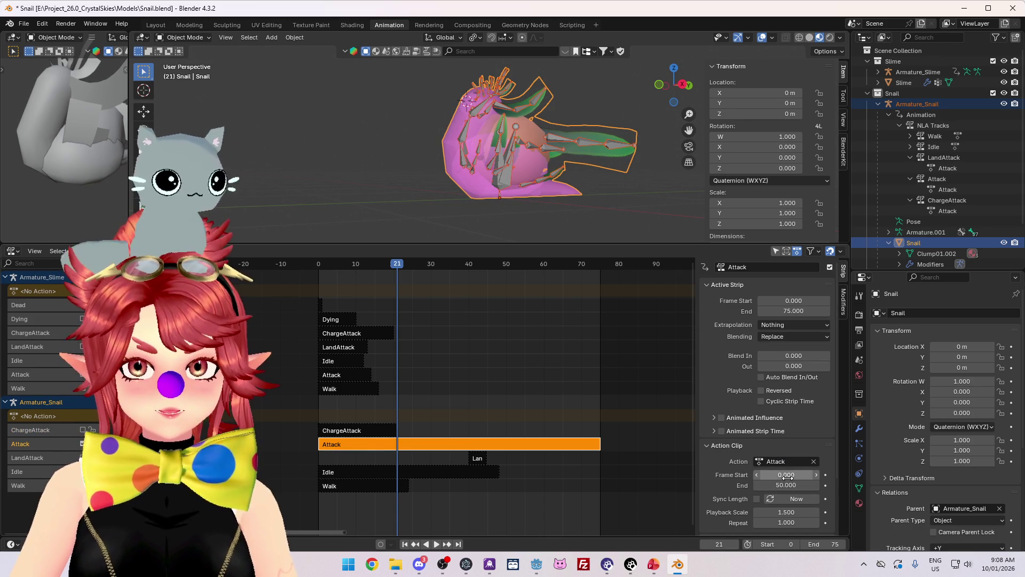
left_click(477, 458)
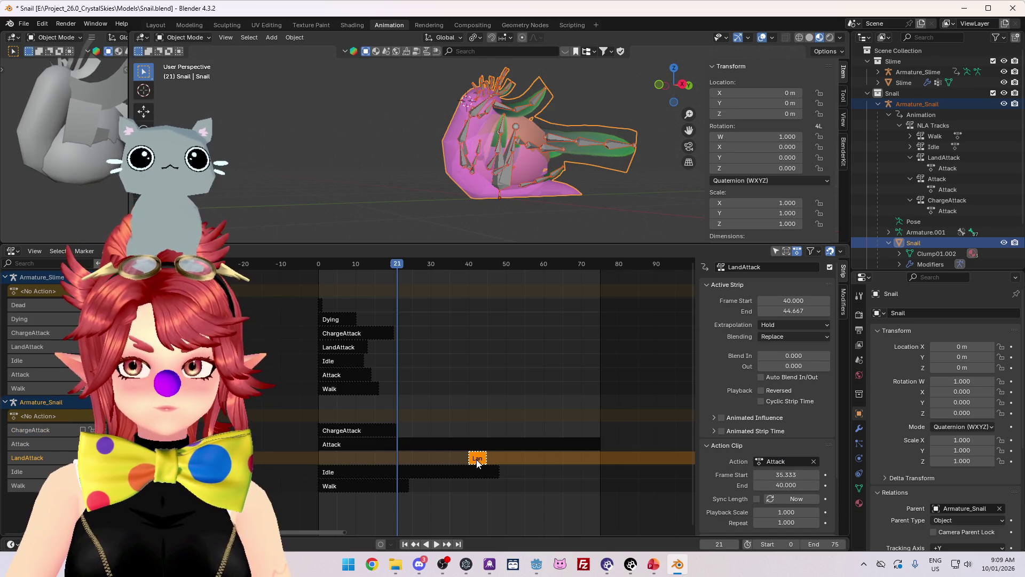
left_click(456, 443)
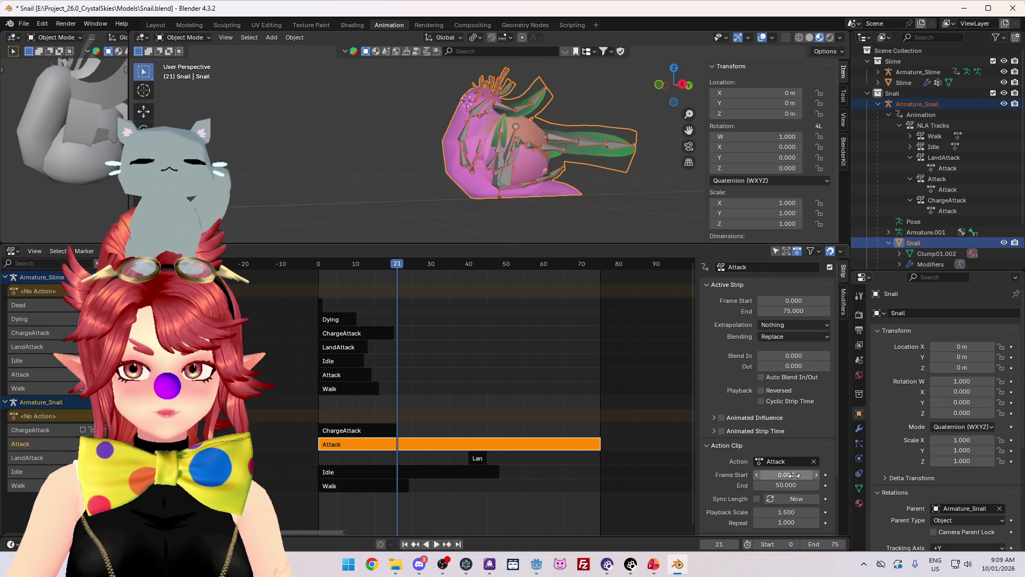
type("21.000")
key("Return")
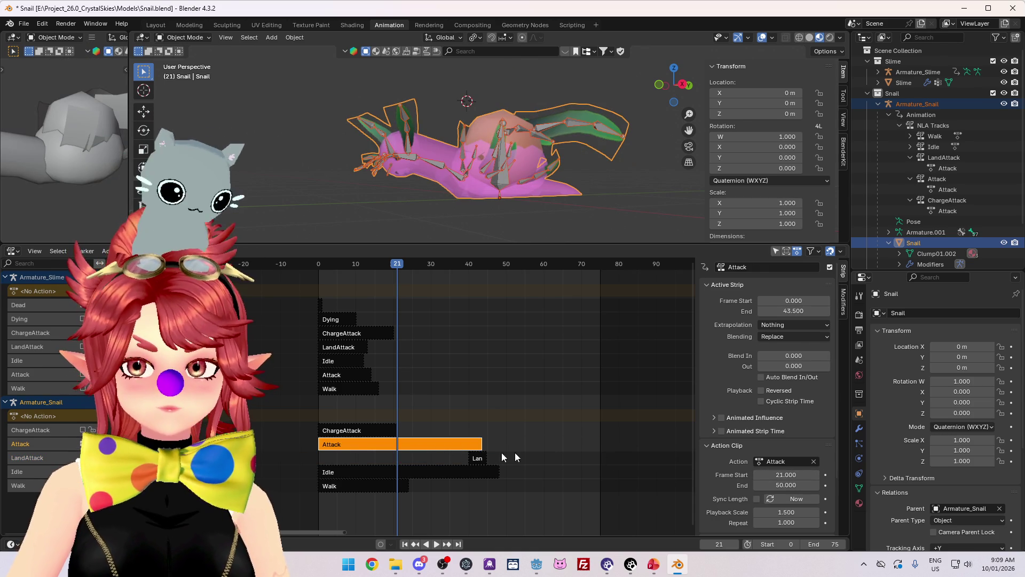
left_click_drag(354, 447, 435, 450)
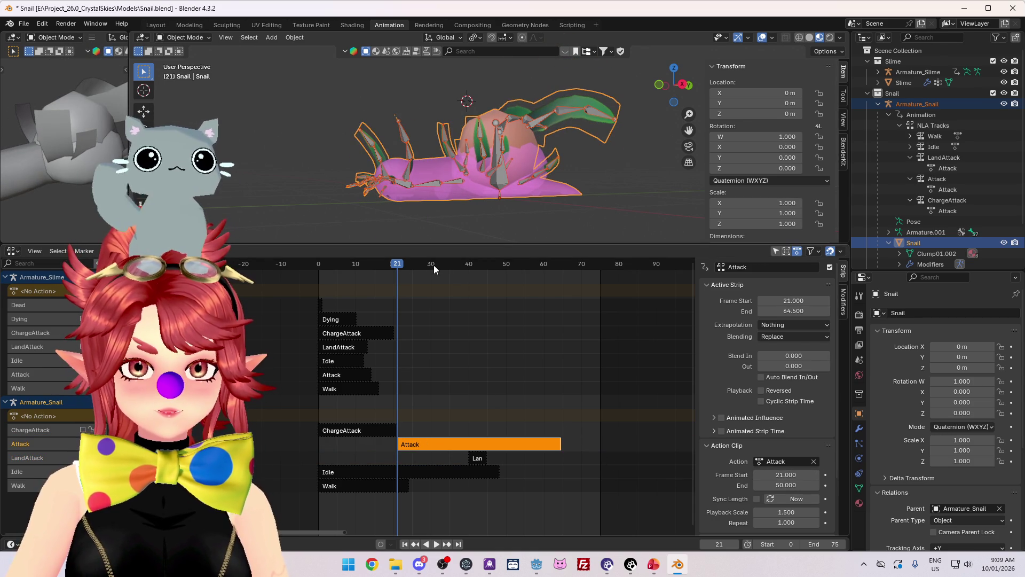
Review frames 44–56 in playback from the right side, then move LandAttack to start at 49.
key("space")
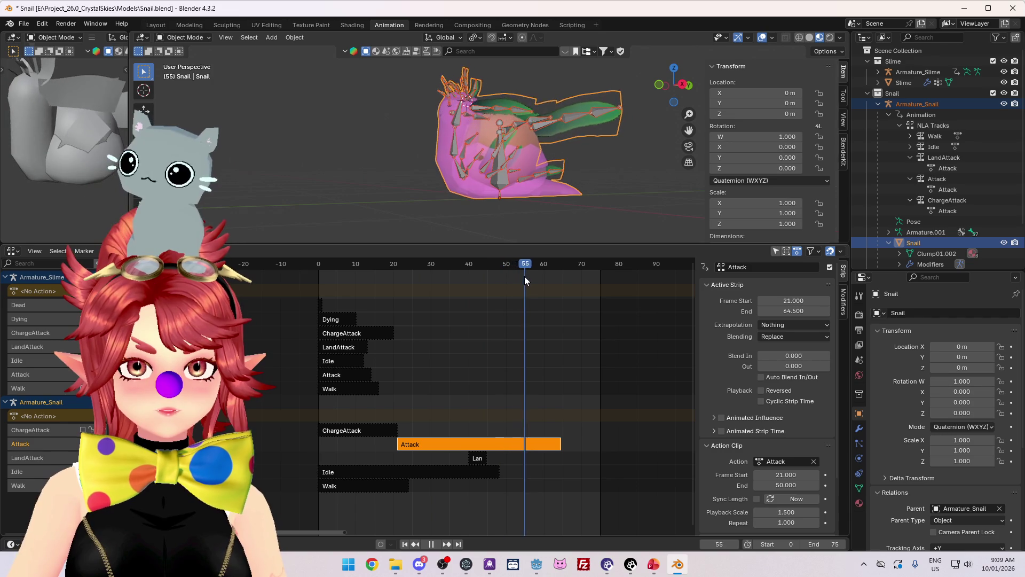
left_click_drag(525, 276, 503, 267)
key("space")
key("KP_3")
key("space")
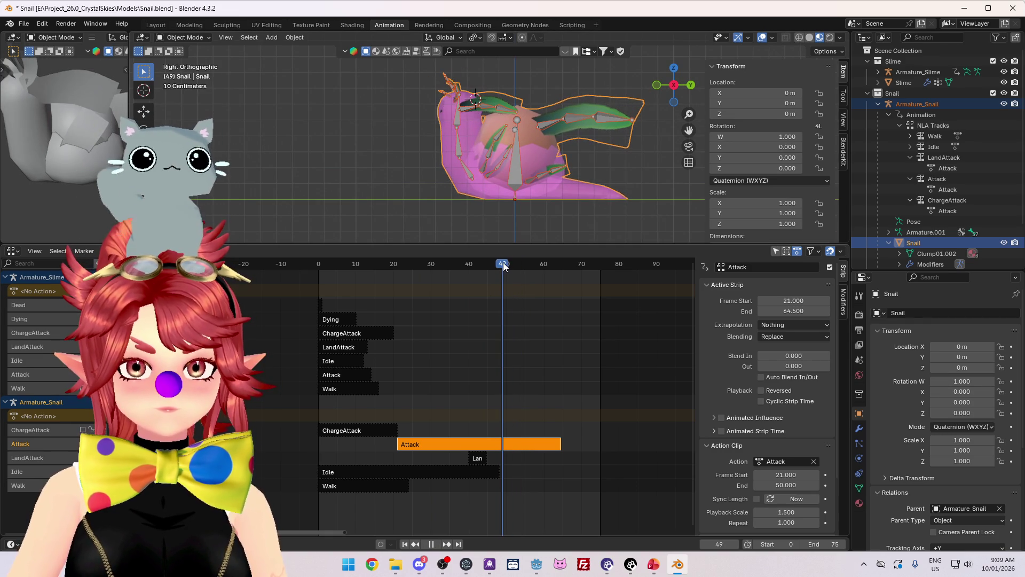
mouse_move(507, 267)
left_mouse_down()
mouse_move(484, 267)
mouse_move(545, 267)
mouse_move(494, 272)
mouse_move(504, 272)
left_mouse_up()
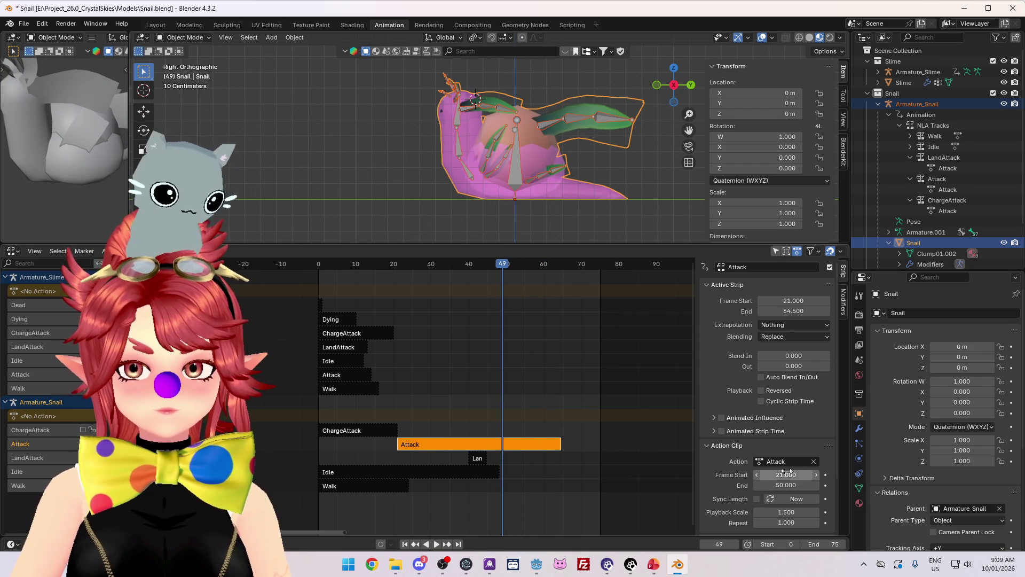
left_click_drag(479, 462, 516, 463)
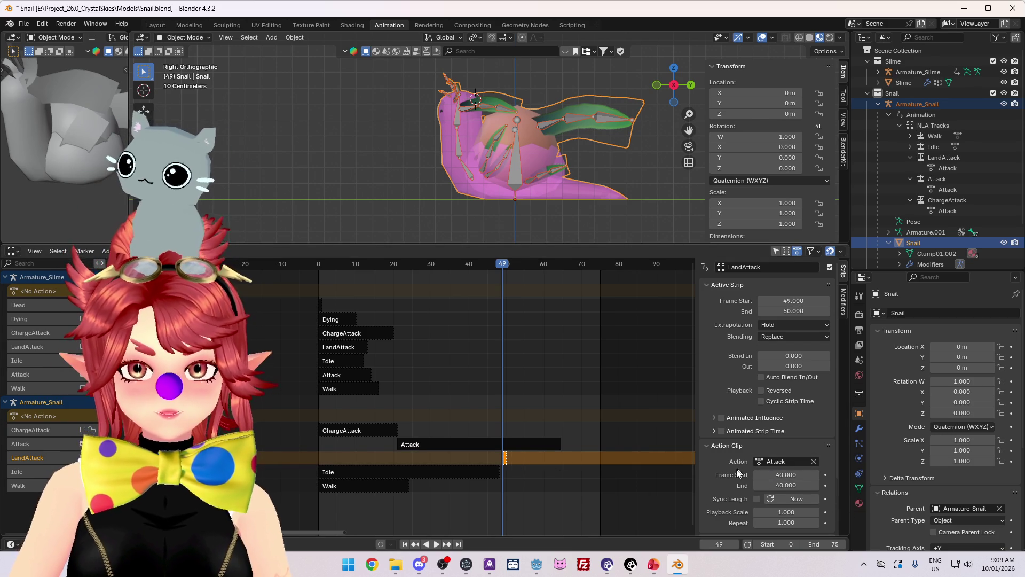
Scrub to frame 65 to check the landing, back to frame 14, then select the ChargeAttack strip.
left_click_drag(569, 264, 563, 268)
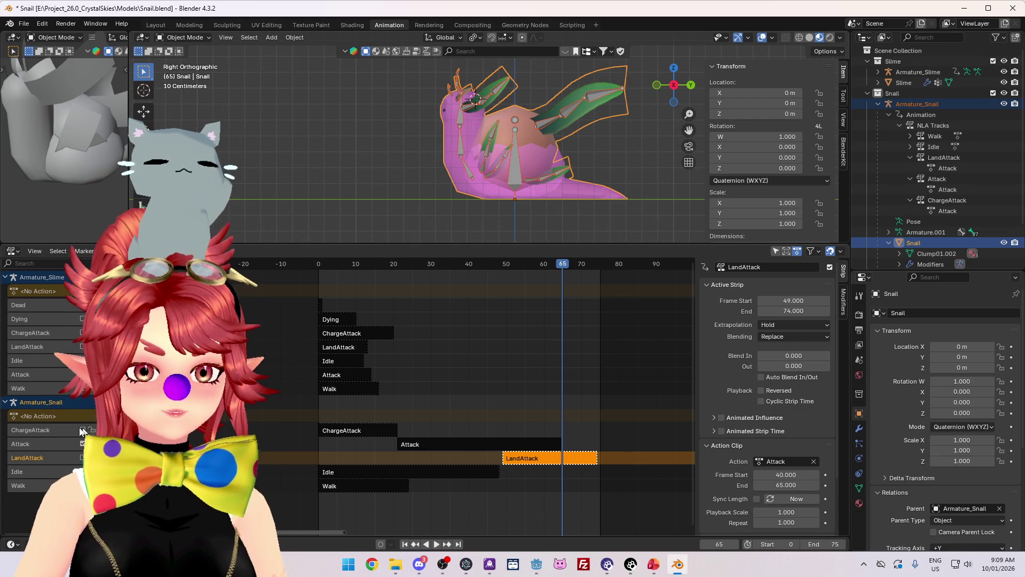
mouse_move(330, 268)
left_mouse_down()
mouse_move(412, 272)
mouse_move(371, 277)
left_mouse_up()
mouse_move(375, 275)
left_mouse_down()
mouse_move(361, 274)
mouse_move(371, 277)
left_mouse_up()
left_click(395, 430)
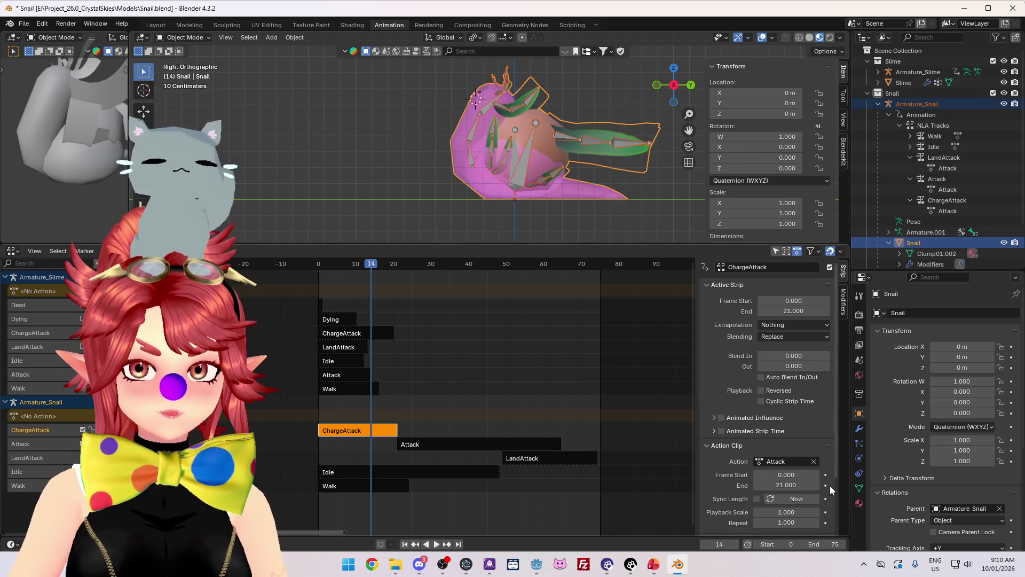
End the ChargeAttack clip at frame 14, start the Attack clip at 14, and slide Attack to frame 14.
left_click(802, 484)
type("4")
key("Return")
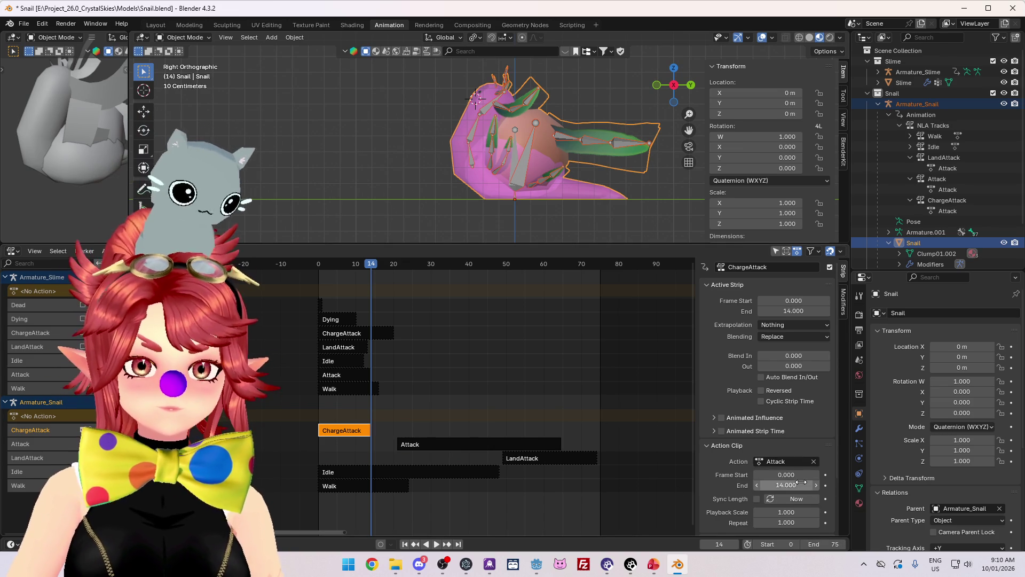
left_click(451, 444)
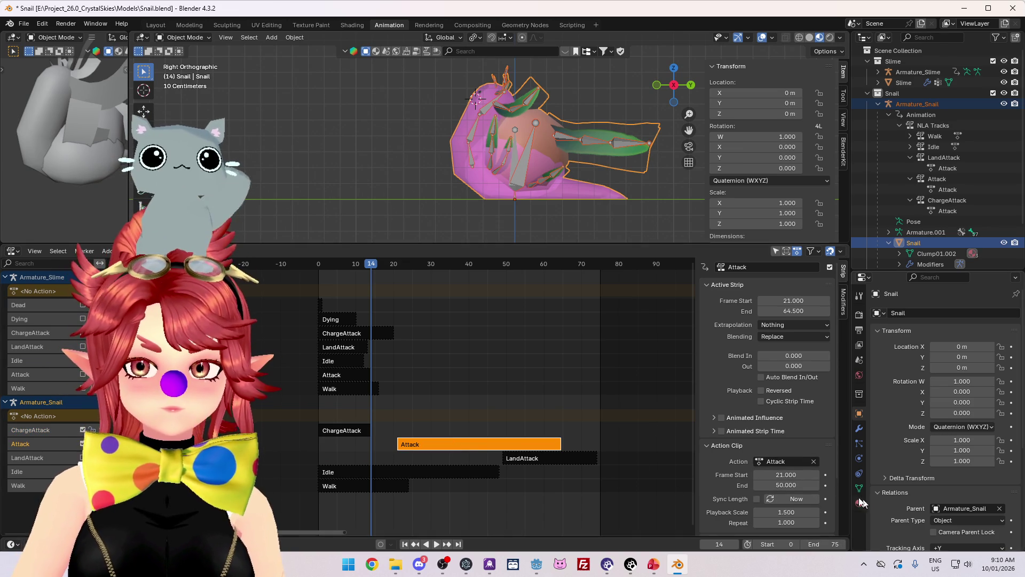
left_click(787, 475)
type("14")
key("Return")
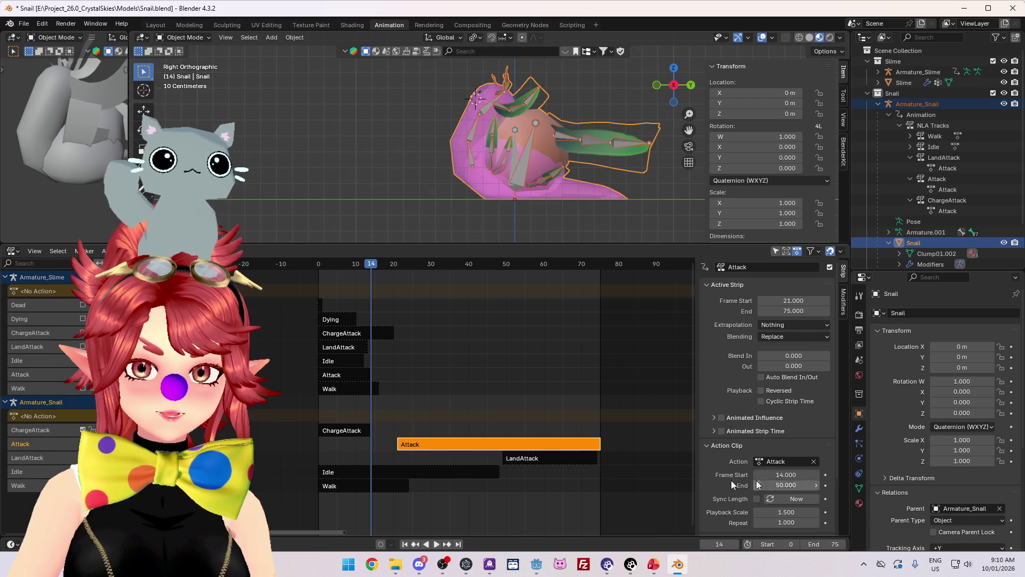
key("Caps_Lock")
left_click_drag(429, 444, 398, 443)
Play the sequence from the start to review the chained strips.
left_click(323, 266)
key("space")
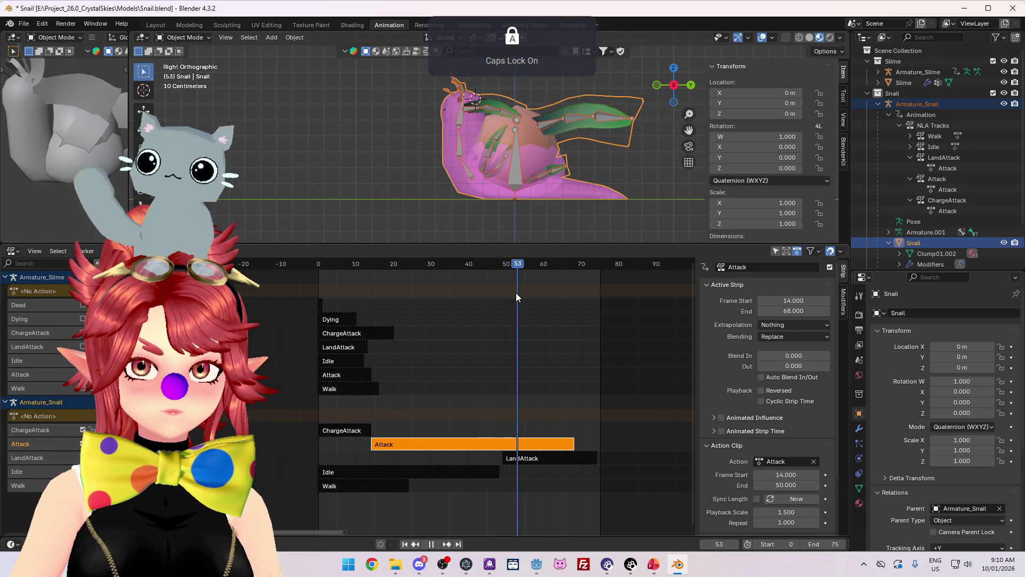
left_click(793, 485)
key("Caps_Lock")
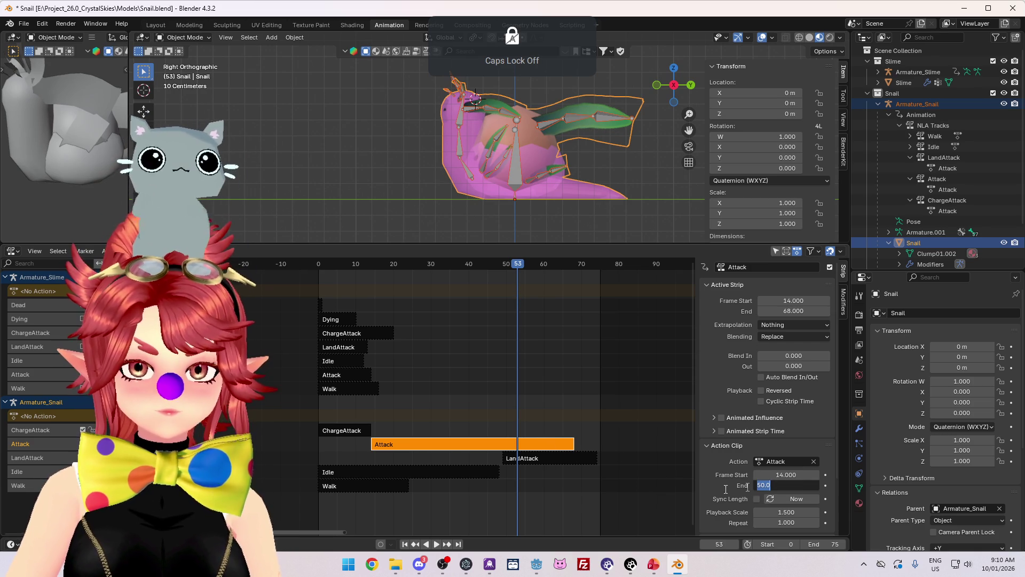
Set the LandAttack clip to start at 53 and end at 68, moving the strip to frame 53.
left_click(578, 459)
left_click(786, 475)
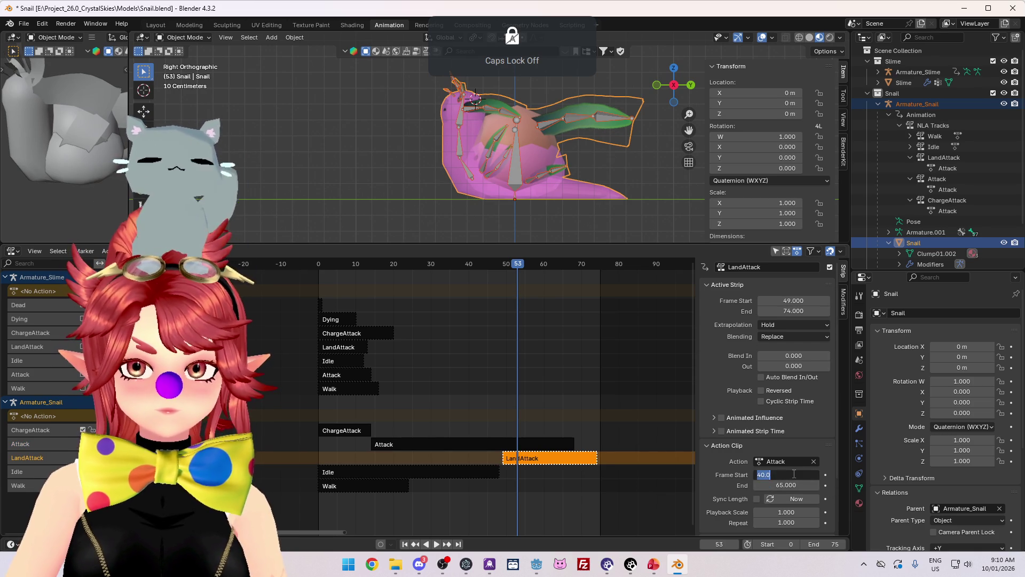
type("53")
key("Return")
left_click_drag(533, 460, 547, 460)
key("space")
left_click_drag(569, 261, 575, 266)
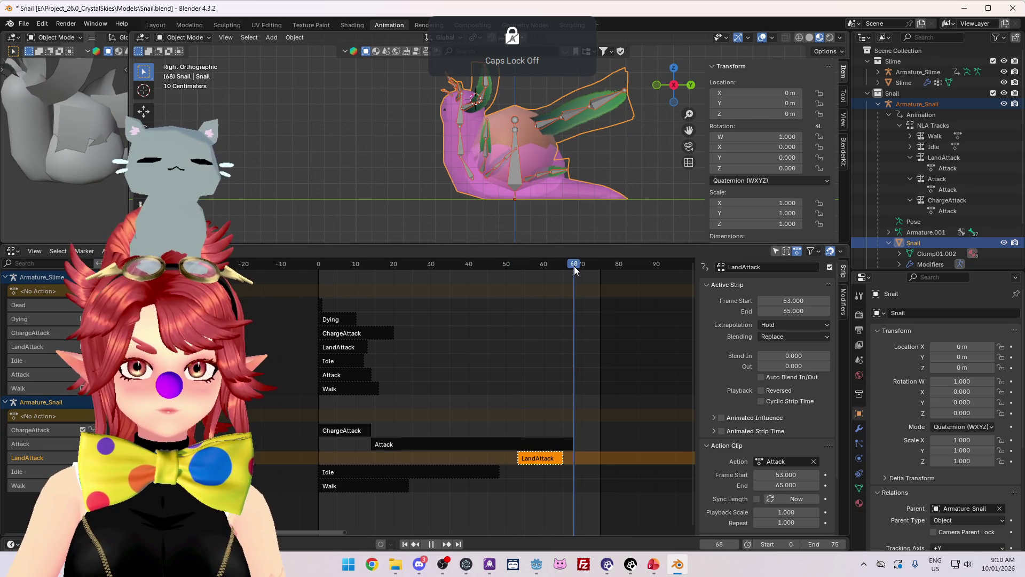
left_click(782, 485)
type("8")
key("Return")
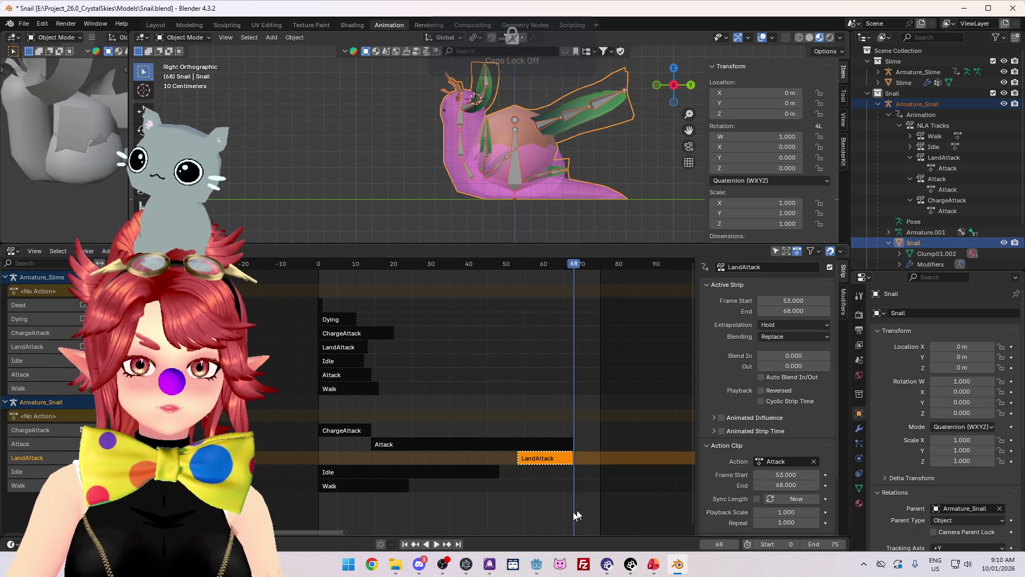
Set both the Attack clip end and the Attack strip end to frame 53.
left_click(555, 443)
left_click(517, 264)
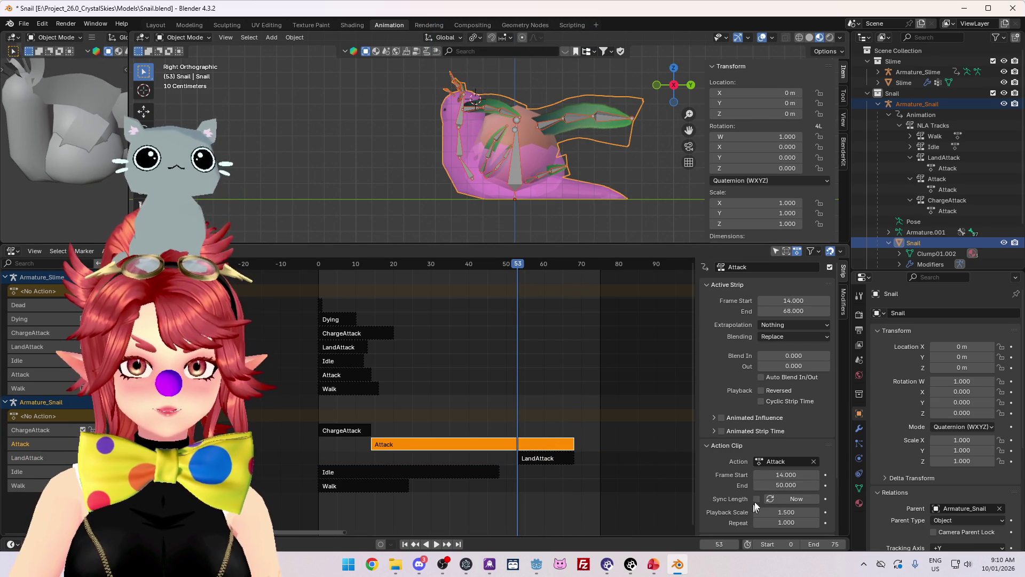
left_click(791, 484)
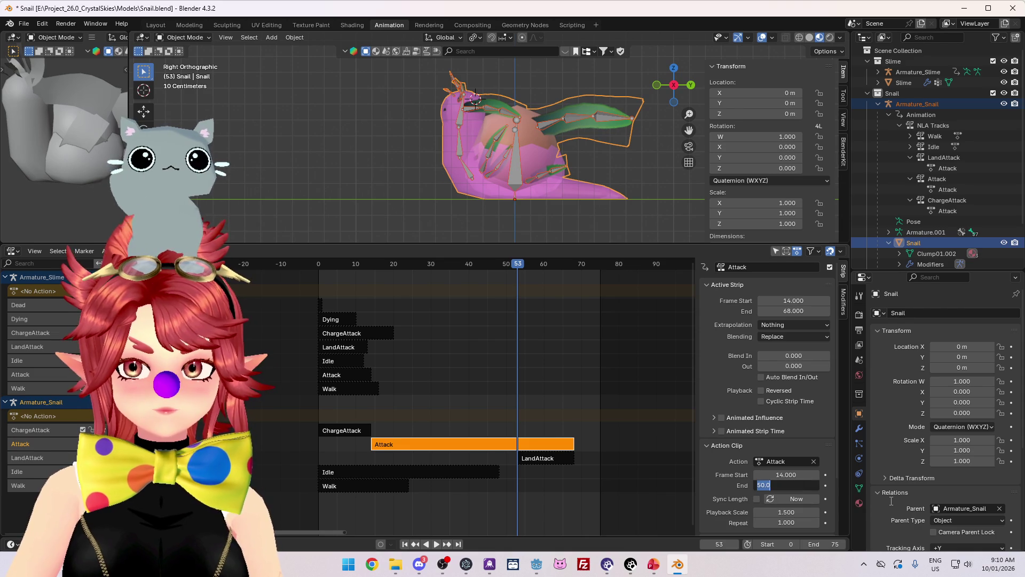
type("53")
key("Return")
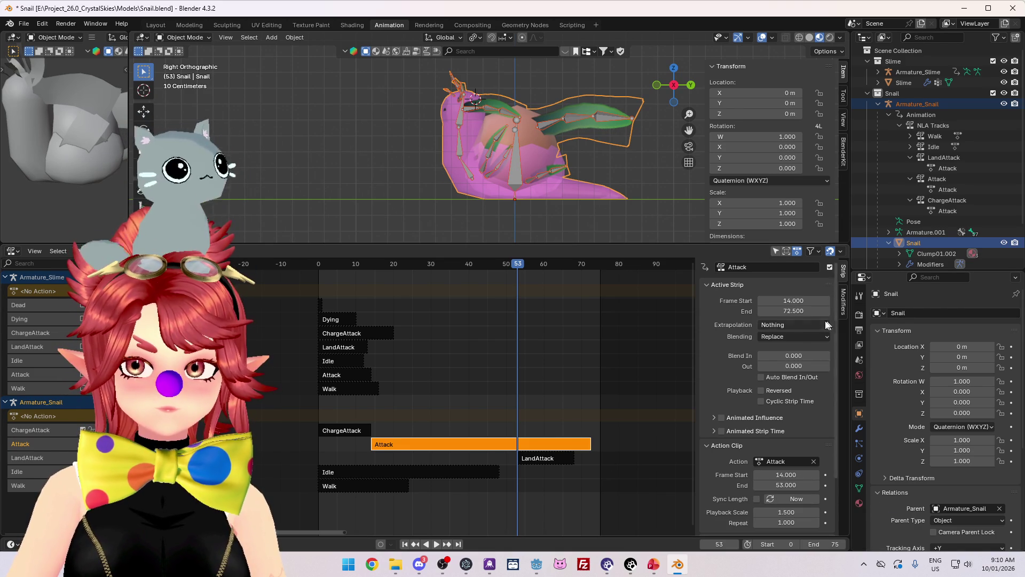
left_click(808, 309)
type("53")
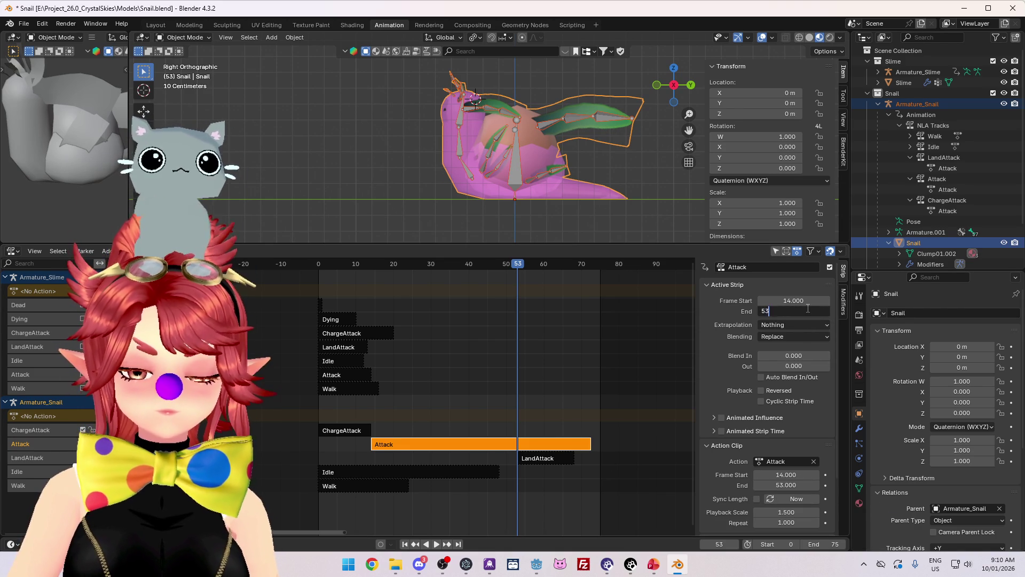
key("Return")
left_click(318, 265)
key("space")
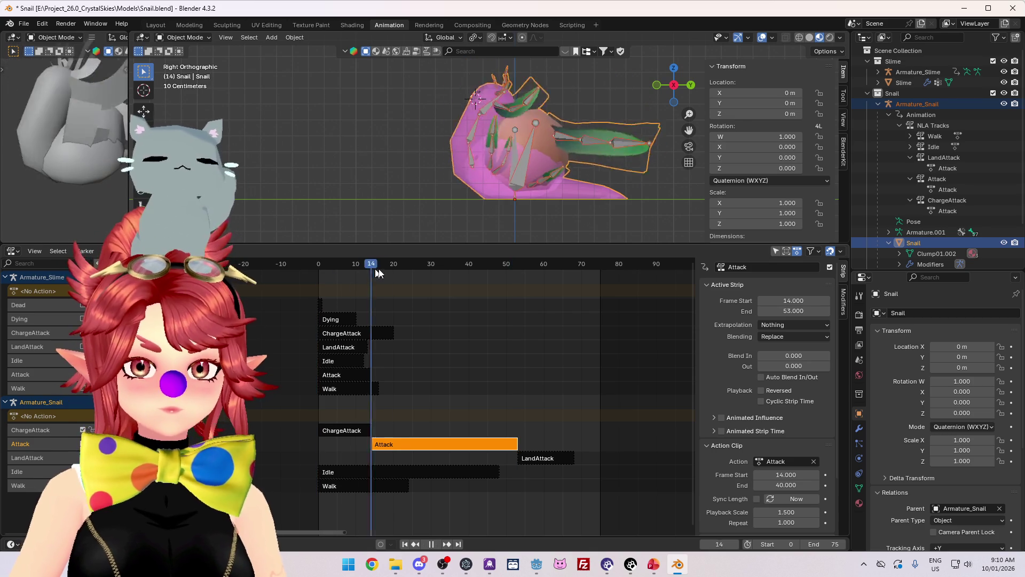
mouse_move(525, 284)
left_mouse_down()
mouse_move(555, 288)
mouse_move(495, 292)
mouse_move(525, 294)
left_mouse_up()
key("space")
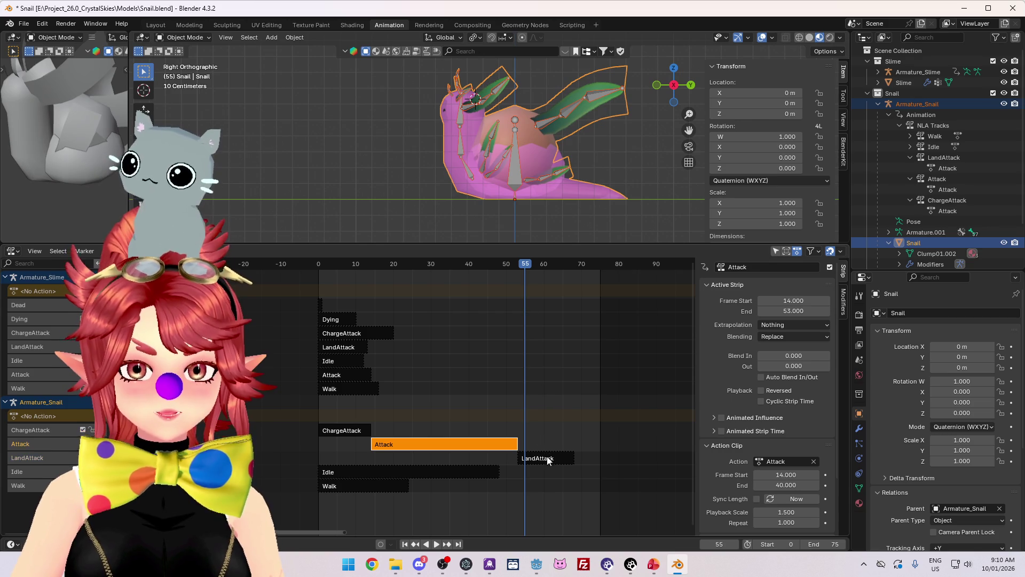
left_click(544, 458)
left_click(520, 265)
key("space")
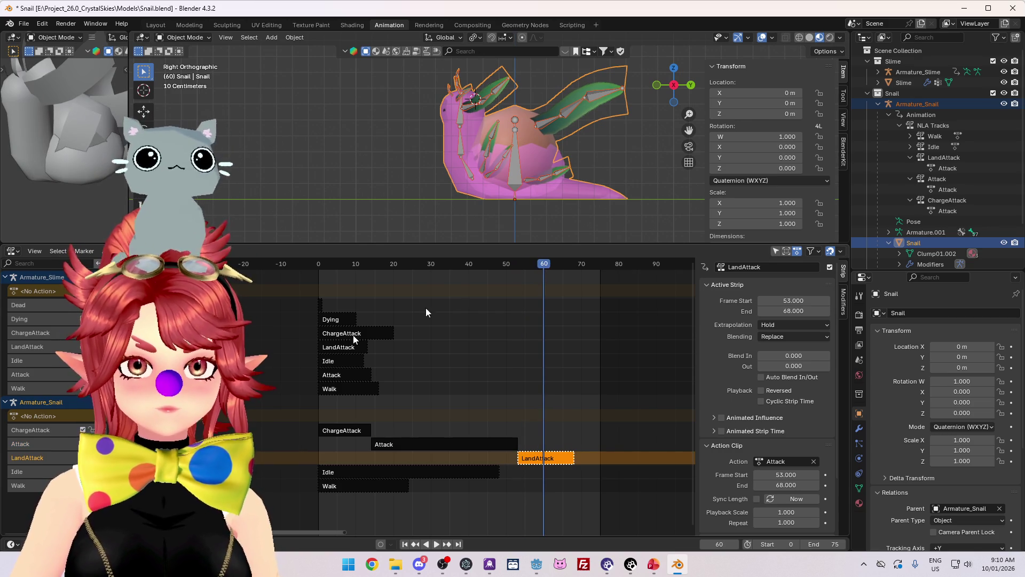
left_click(481, 265)
mouse_move(484, 265)
left_mouse_down()
mouse_move(566, 271)
mouse_move(485, 280)
mouse_move(495, 280)
left_mouse_up()
key("space")
left_click(328, 432)
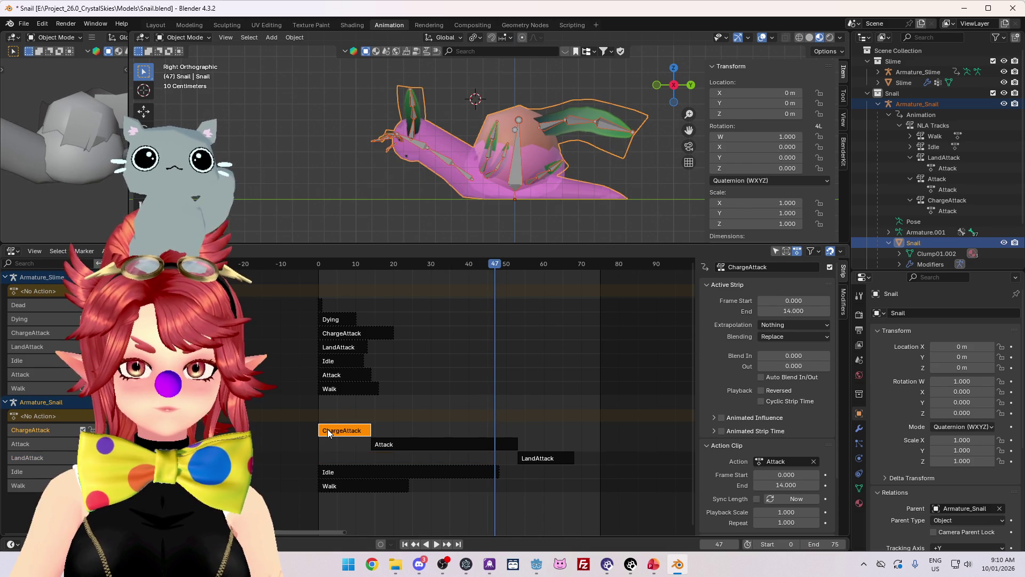
left_click(387, 450)
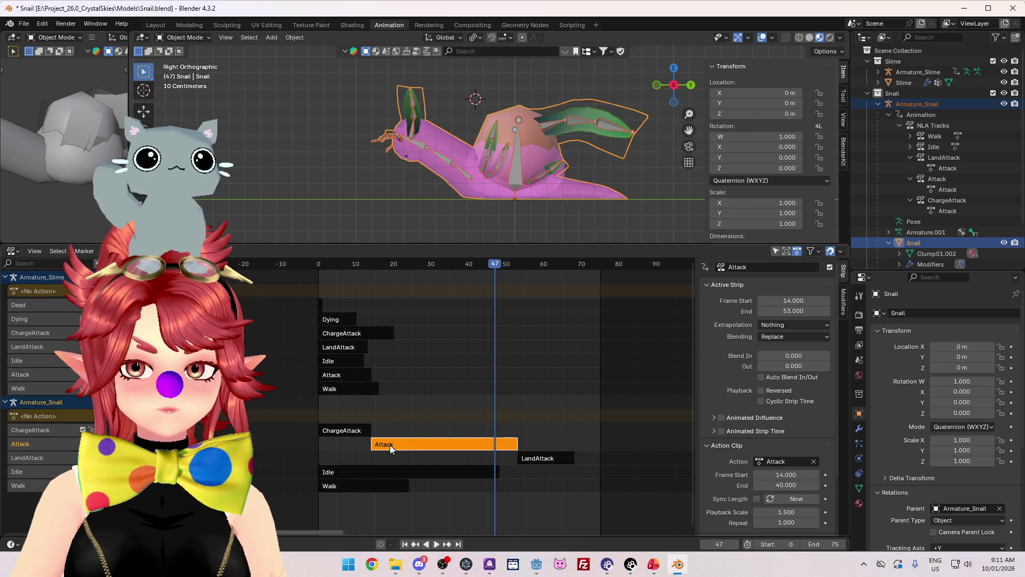
left_click(358, 431)
left_click(440, 446)
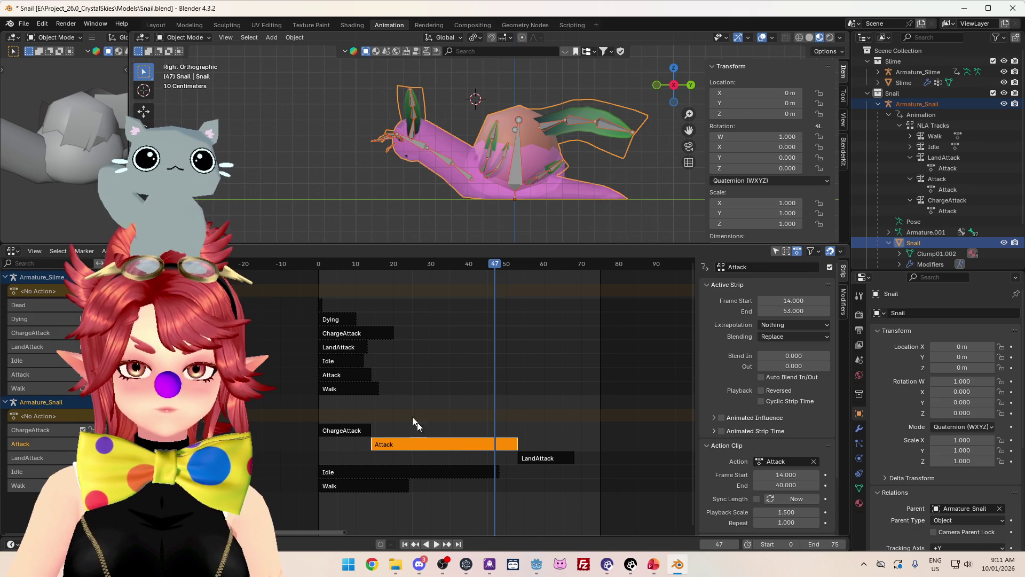
left_click(354, 431)
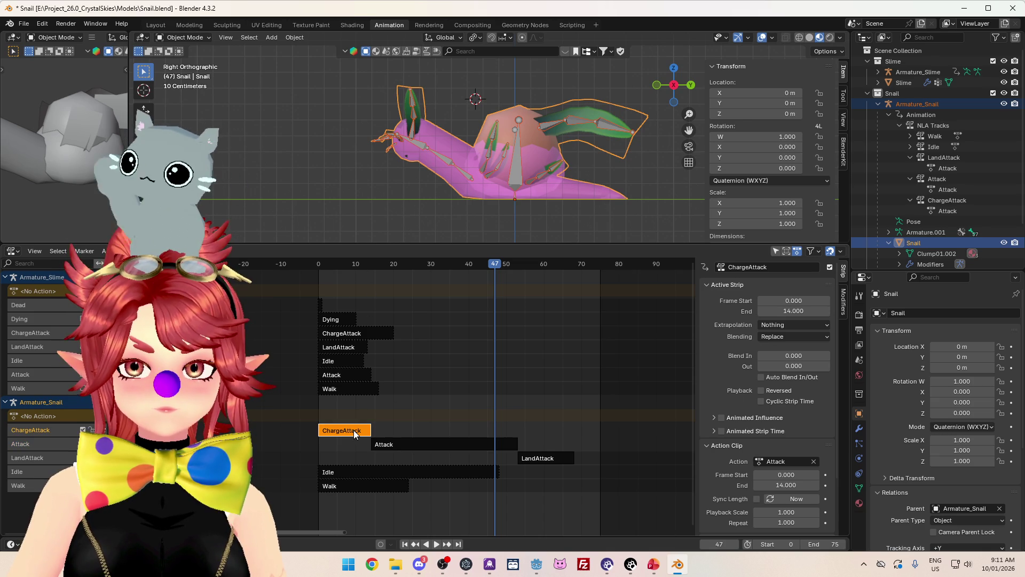
left_click(409, 445)
left_click(544, 462)
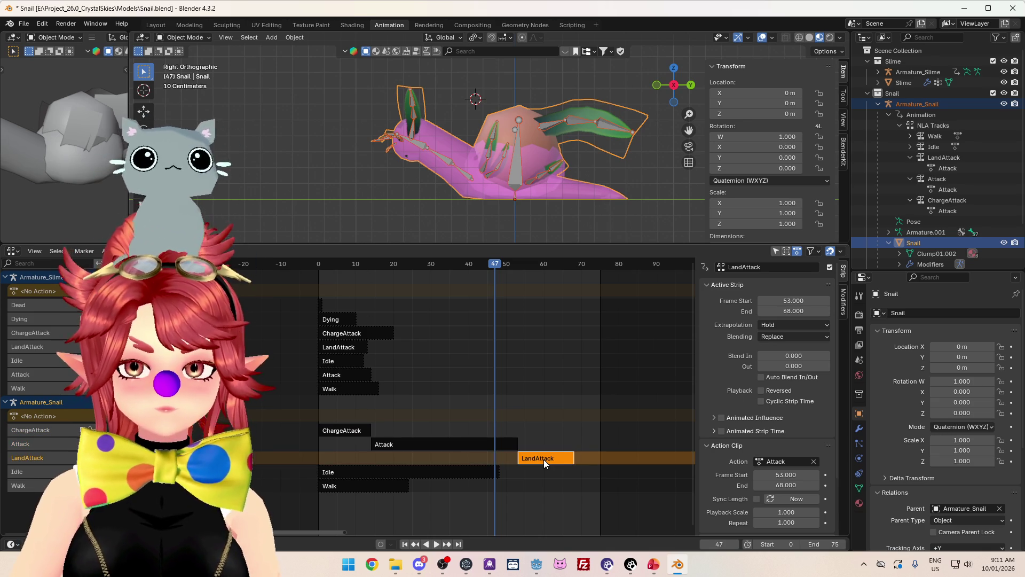